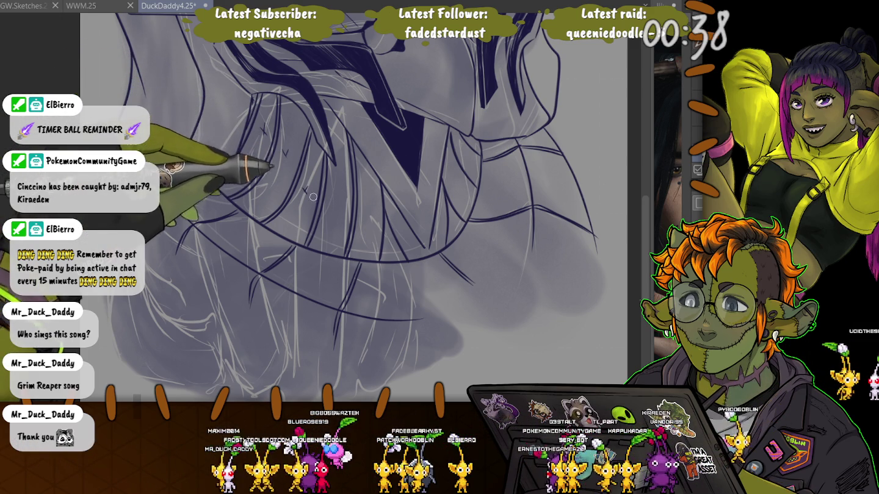
- Mark six lower-mask panels with small x's for filling, then pan up to show the eye
{"action": "left_click_drag", "start_coordinate": [331, 199], "coordinate": [337, 206]}
{"action": "mouse_move", "coordinate": [337, 199]}
{"action": "left_mouse_down"}
{"action": "mouse_move", "coordinate": [332, 205]}
{"action": "mouse_move", "coordinate": [370, 214]}
{"action": "left_mouse_up"}
{"action": "left_click_drag", "start_coordinate": [371, 208], "coordinate": [366, 215]}
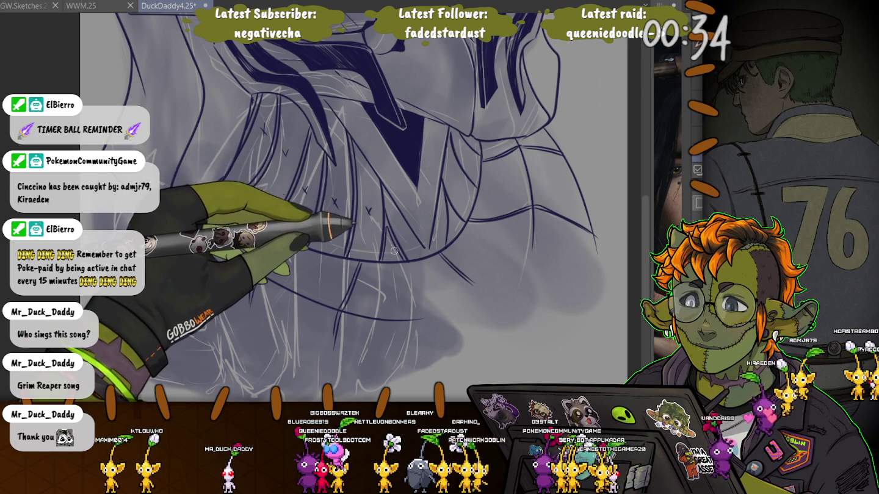
{"action": "left_click_drag", "start_coordinate": [386, 246], "coordinate": [391, 252]}
{"action": "mouse_move", "coordinate": [390, 246]}
{"action": "left_mouse_down"}
{"action": "mouse_move", "coordinate": [386, 252]}
{"action": "mouse_move", "coordinate": [436, 228]}
{"action": "mouse_move", "coordinate": [459, 230]}
{"action": "left_mouse_up"}
{"action": "left_click_drag", "start_coordinate": [459, 224], "coordinate": [453, 230]}
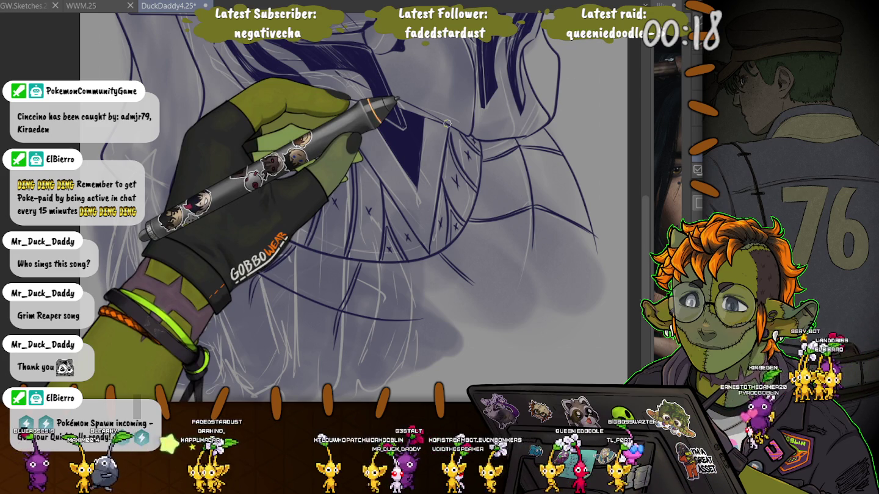
{"action": "left_click_drag", "start_coordinate": [447, 123], "coordinate": [188, 201]}
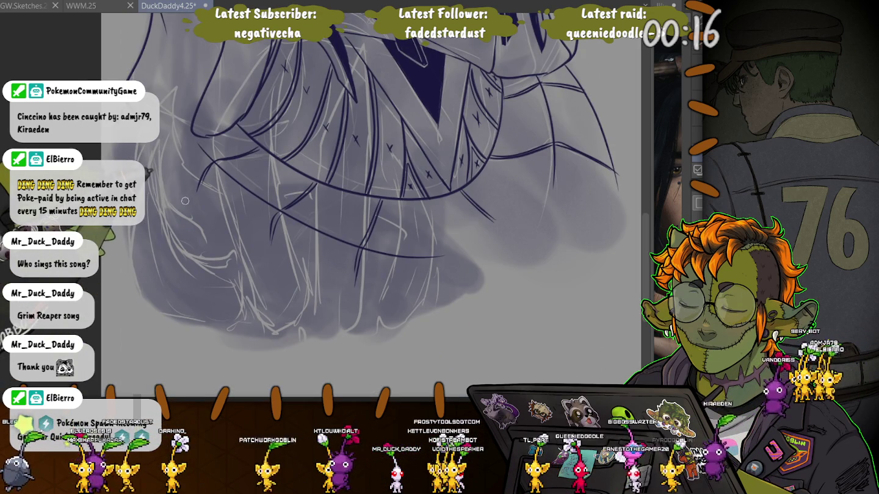
{"action": "left_click_drag", "start_coordinate": [170, 194], "coordinate": [281, 316]}
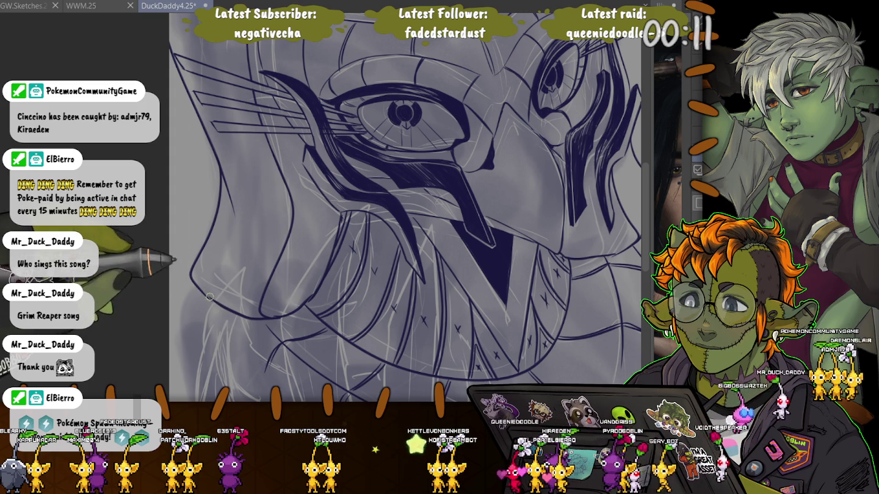
{"action": "left_click_drag", "start_coordinate": [169, 245], "coordinate": [119, 147]}
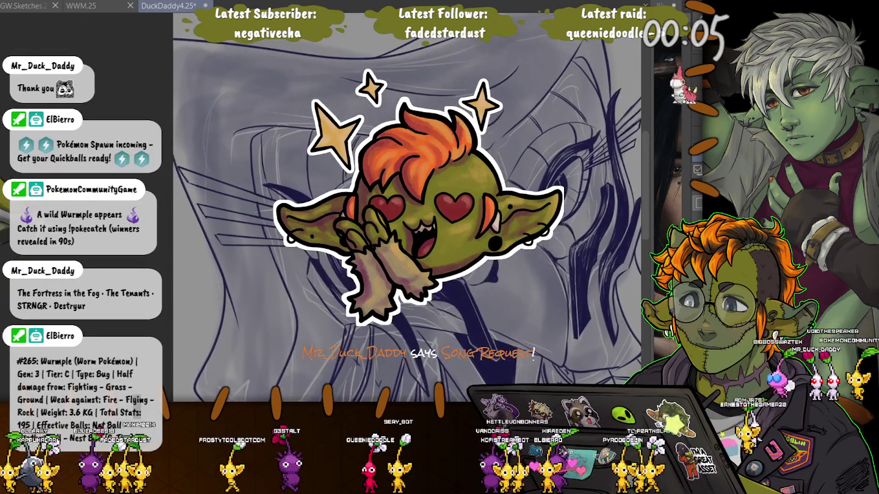
{"action": "left_click_drag", "start_coordinate": [211, 250], "coordinate": [200, 242]}
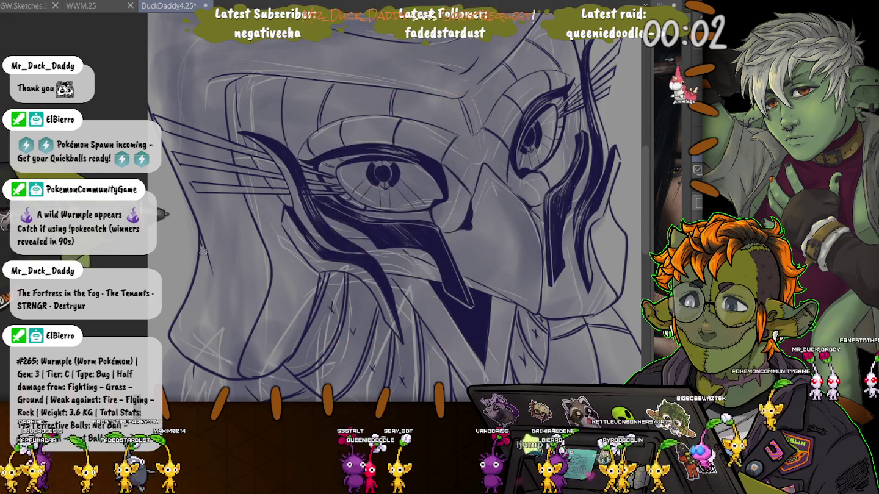
{"action": "scroll", "coordinate": [202, 233], "scroll_direction": "up", "scroll_amount": 3}
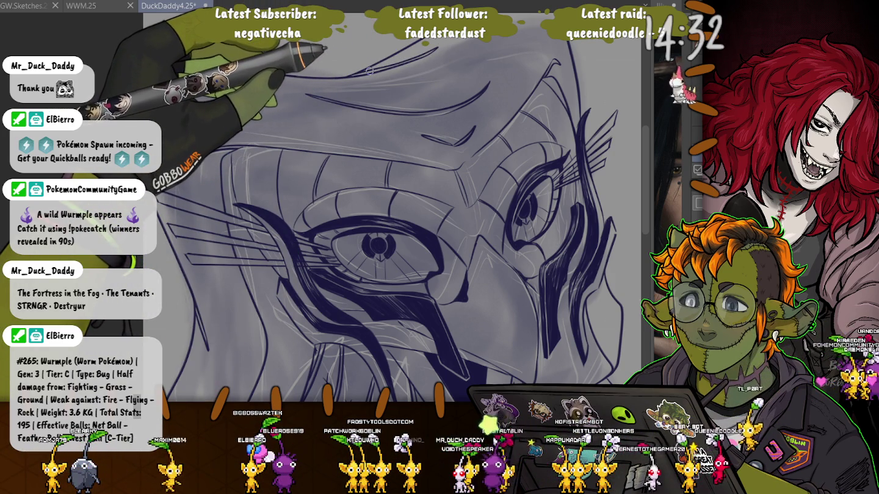
- Hide the grey shading and sketch, then ink the brow stroke and its thick right end
{"action": "key", "text": "ctrl+z"}
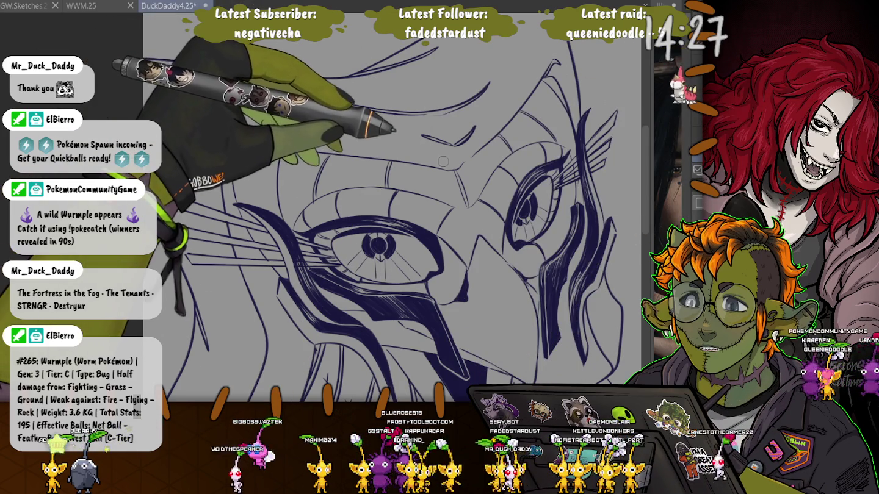
{"action": "left_click_drag", "start_coordinate": [454, 165], "coordinate": [190, 127]}
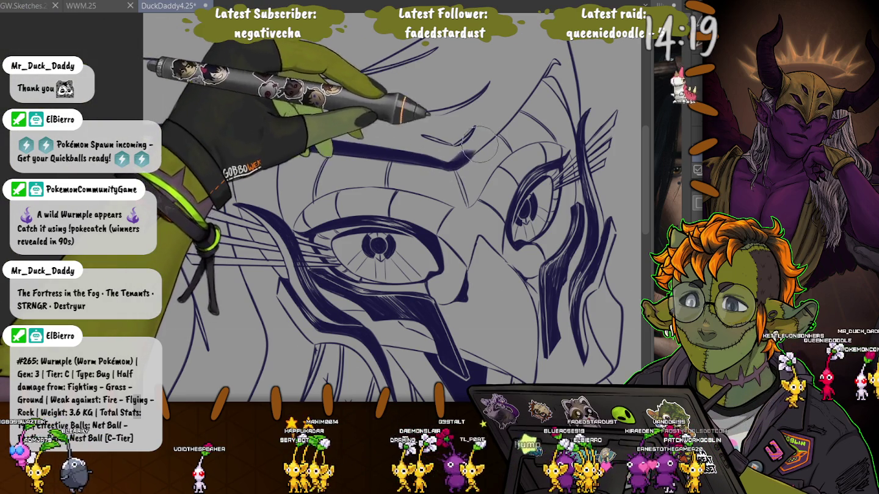
{"action": "left_click_drag", "start_coordinate": [555, 46], "coordinate": [502, 96]}
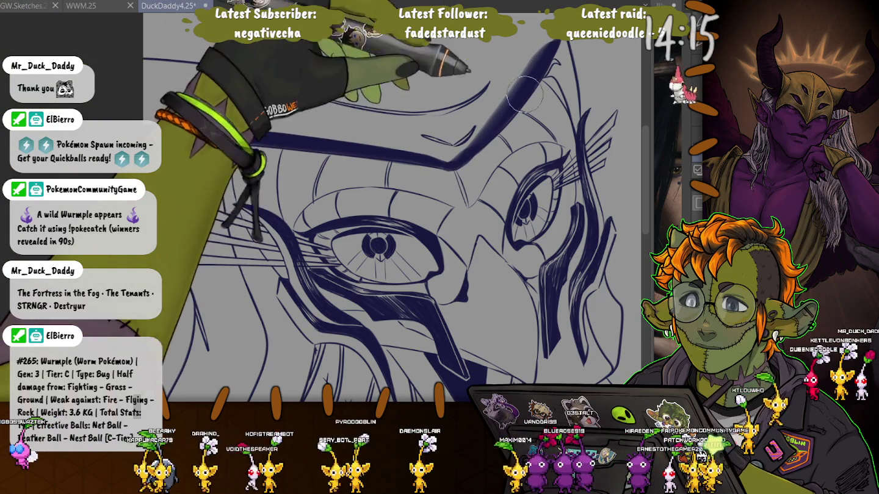
{"action": "left_click_drag", "start_coordinate": [476, 129], "coordinate": [502, 98]}
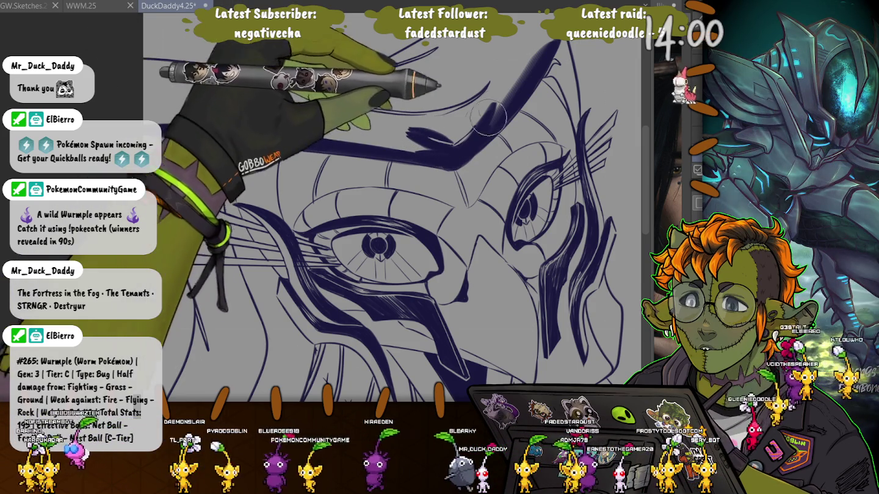
{"action": "key", "text": "]"}
{"action": "key", "text": "["}
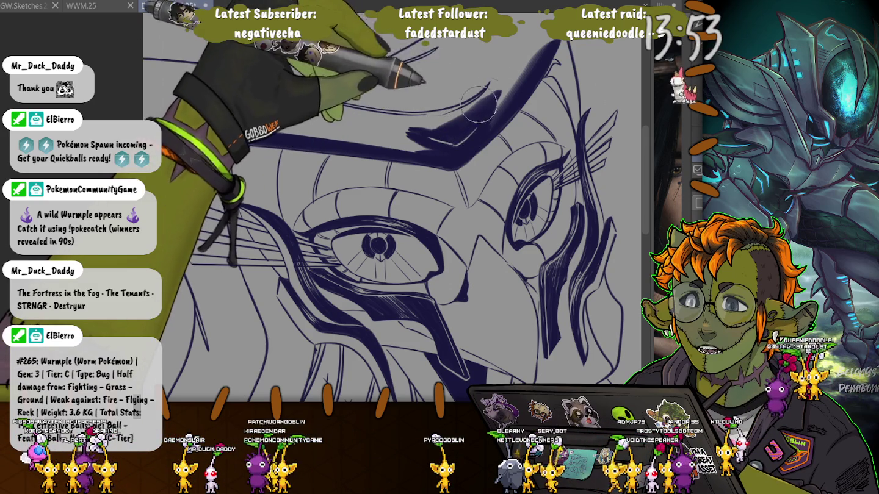
- Fill the headband across the brow with thick navy strokes, extending its top edge left
{"action": "left_click_drag", "start_coordinate": [283, 92], "coordinate": [471, 75]}
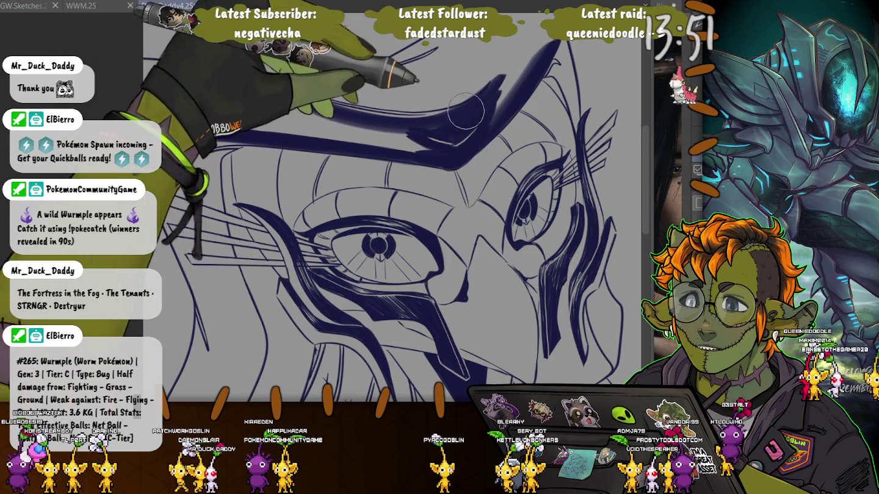
{"action": "left_click_drag", "start_coordinate": [375, 116], "coordinate": [338, 112]}
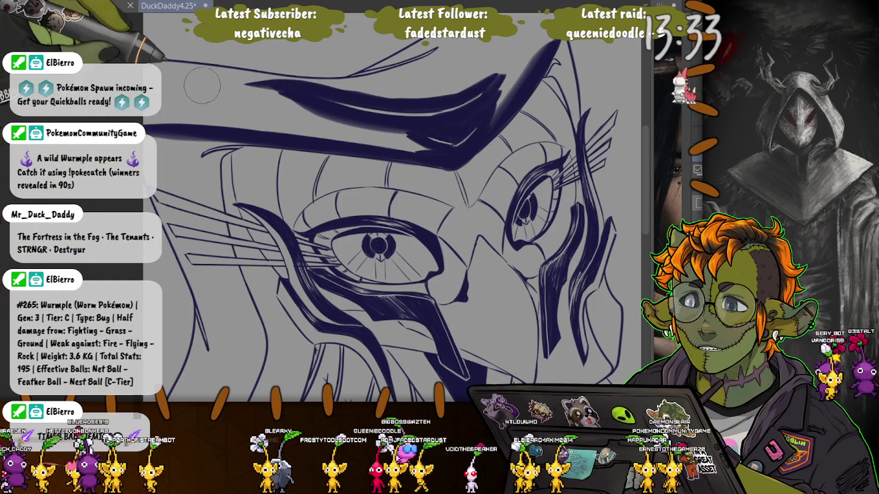
{"action": "left_click_drag", "start_coordinate": [366, 101], "coordinate": [272, 89]}
{"action": "mouse_move", "coordinate": [452, 137]}
{"action": "left_mouse_down"}
{"action": "mouse_move", "coordinate": [256, 124]}
{"action": "mouse_move", "coordinate": [373, 131]}
{"action": "mouse_move", "coordinate": [149, 135]}
{"action": "left_mouse_up"}
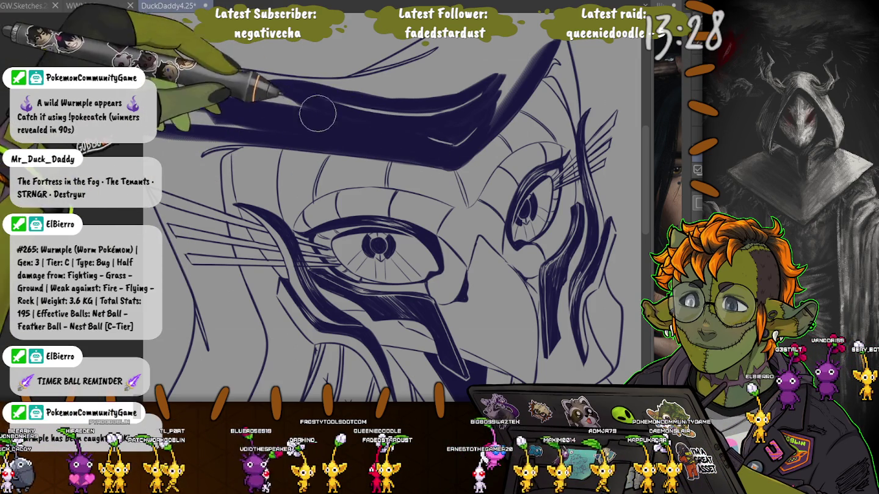
{"action": "left_click_drag", "start_coordinate": [171, 103], "coordinate": [199, 98]}
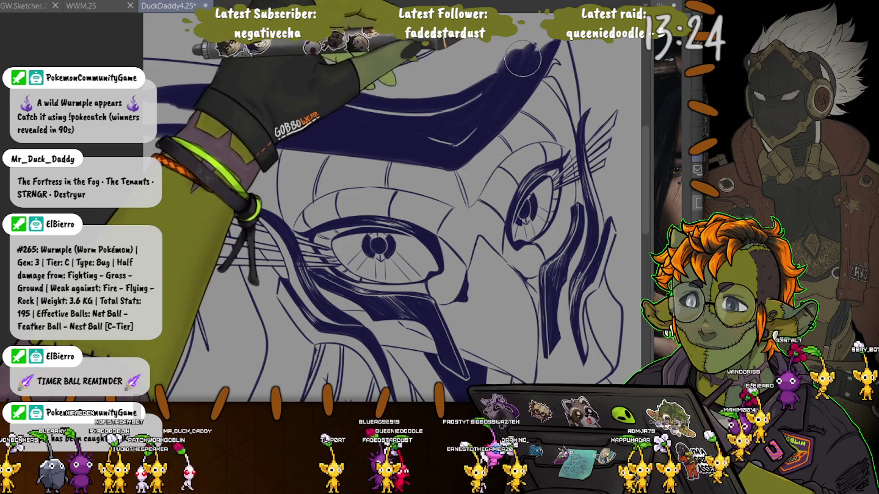
{"action": "left_click_drag", "start_coordinate": [528, 66], "coordinate": [473, 157]}
{"action": "scroll", "coordinate": [473, 156], "scroll_direction": "down", "scroll_amount": 3}
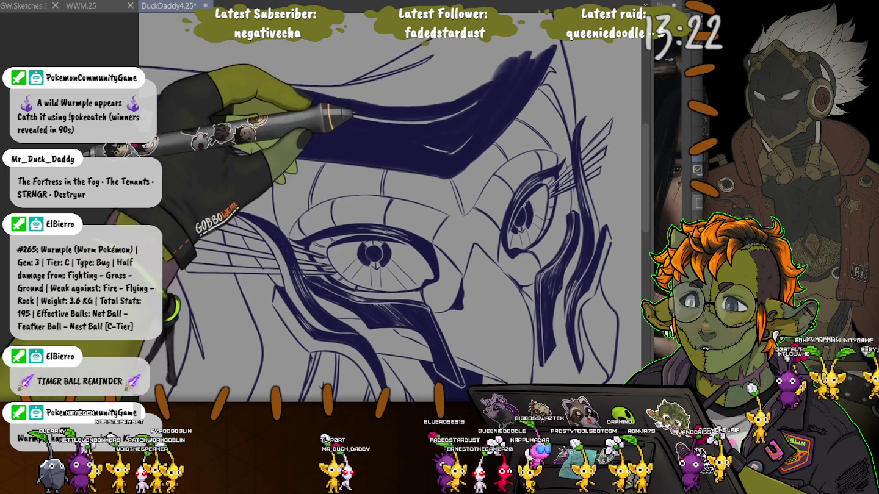
{"action": "scroll", "coordinate": [427, 167], "scroll_direction": "down", "scroll_amount": 3}
- Paint one long navy stroke extending the headband left toward the canvas edge
{"action": "left_click_drag", "start_coordinate": [393, 179], "coordinate": [159, 183]}
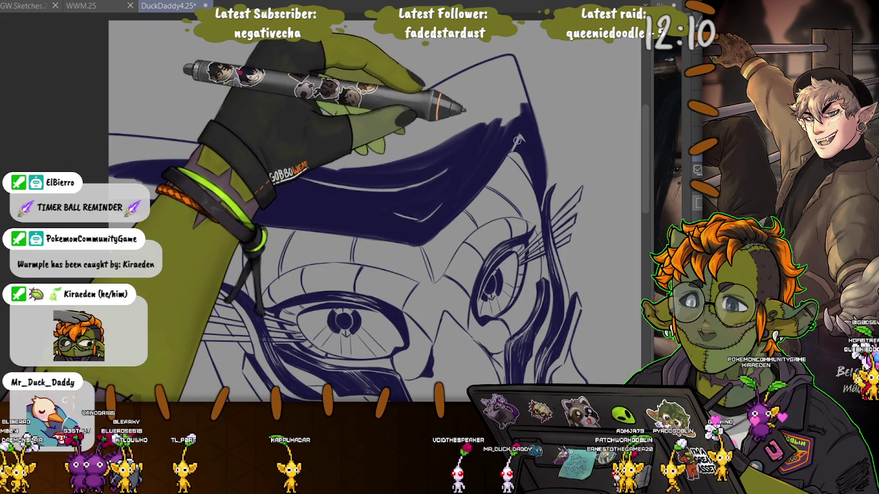
- Ink the helmet's peaked tip and top edge solid navy, then enlarge the brush
{"action": "left_click_drag", "start_coordinate": [521, 91], "coordinate": [509, 68]}
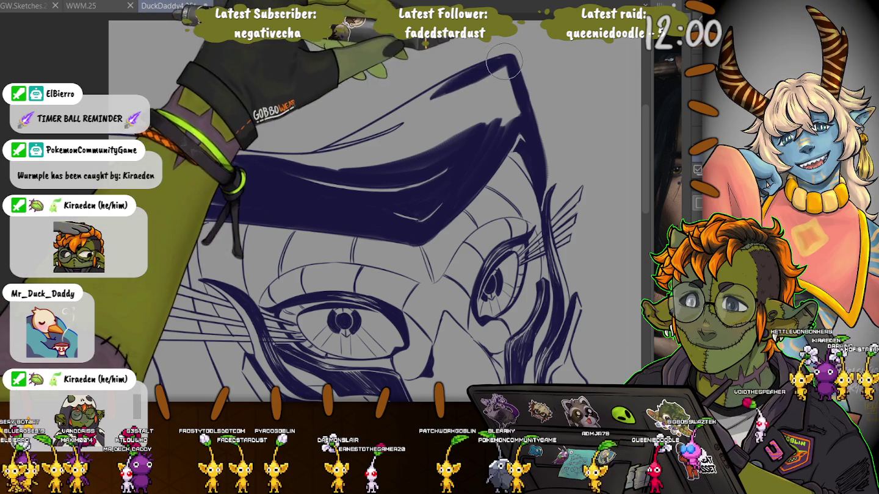
{"action": "mouse_move", "coordinate": [504, 66]}
{"action": "left_mouse_down"}
{"action": "mouse_move", "coordinate": [355, 140]}
{"action": "mouse_move", "coordinate": [410, 109]}
{"action": "left_mouse_up"}
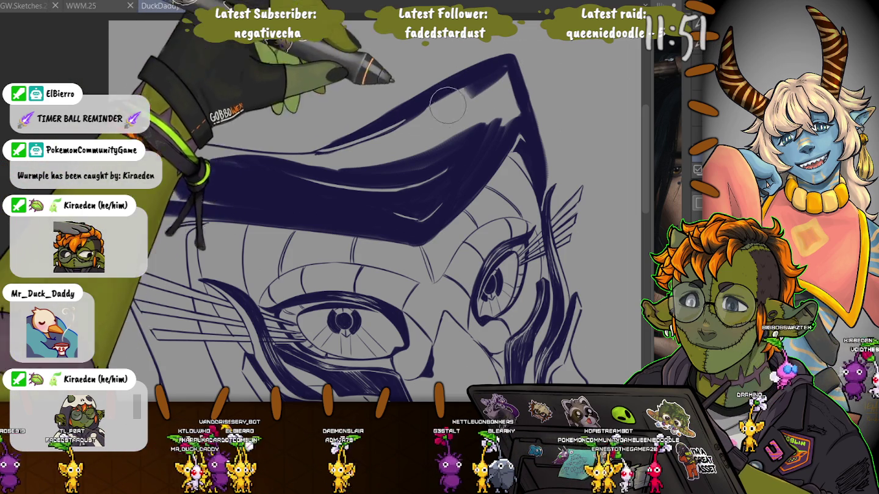
{"action": "left_click_drag", "start_coordinate": [390, 142], "coordinate": [501, 91]}
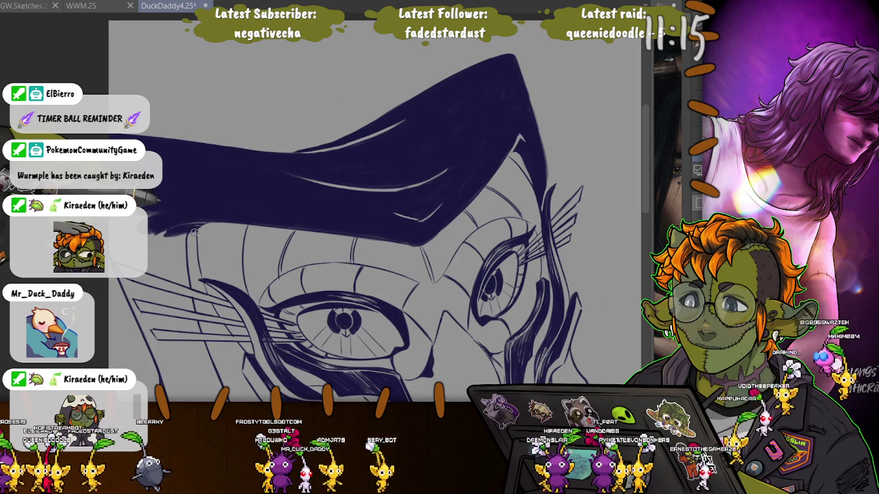
{"action": "key", "text": "bracketright"}
{"action": "key", "text": "bracketright"}
{"action": "key", "text": "bracketright"}
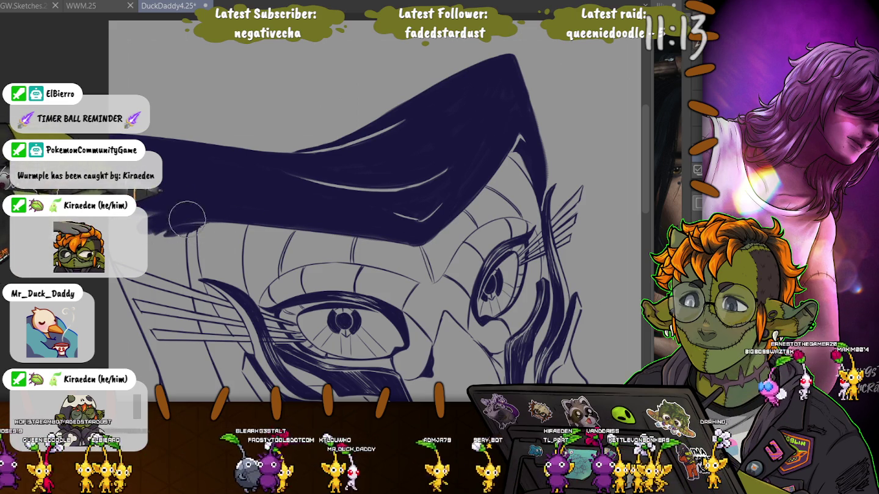
- Thicken the navy line beside the eye and along the lower cheek, then pan down
{"action": "key", "text": "bracketleft"}
{"action": "key", "text": "bracketleft"}
{"action": "key", "text": "bracketleft"}
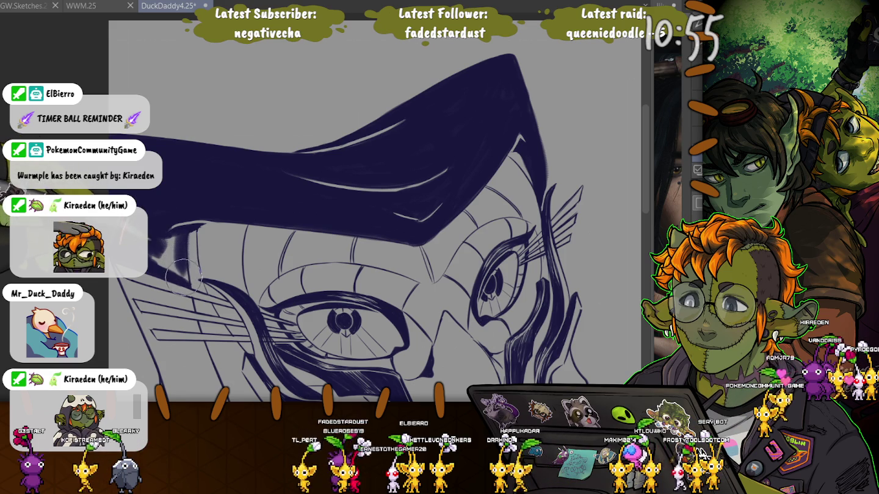
{"action": "left_click_drag", "start_coordinate": [188, 234], "coordinate": [190, 274]}
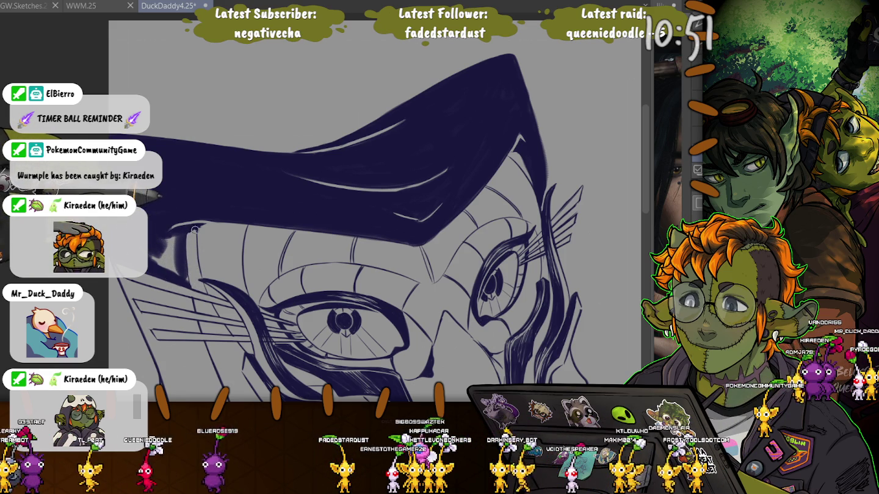
{"action": "mouse_move", "coordinate": [187, 222]}
{"action": "left_mouse_down"}
{"action": "mouse_move", "coordinate": [196, 230]}
{"action": "mouse_move", "coordinate": [179, 270]}
{"action": "mouse_move", "coordinate": [189, 265]}
{"action": "left_mouse_up"}
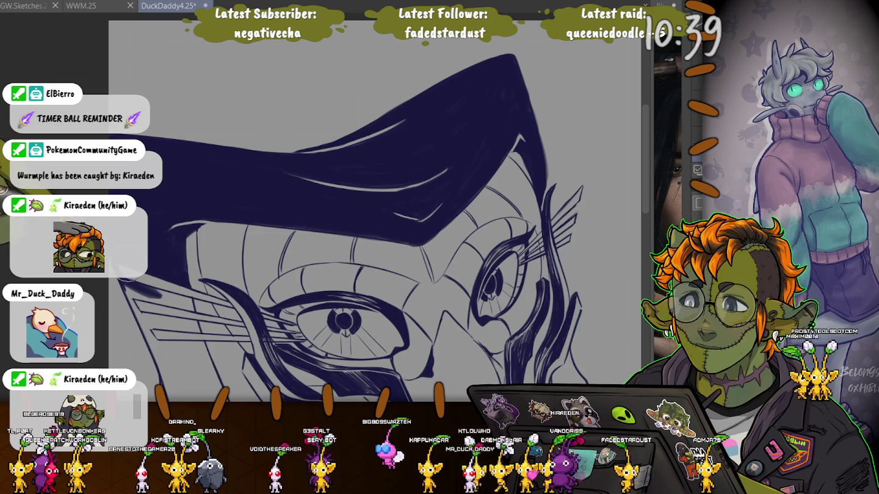
{"action": "left_click_drag", "start_coordinate": [185, 299], "coordinate": [125, 284]}
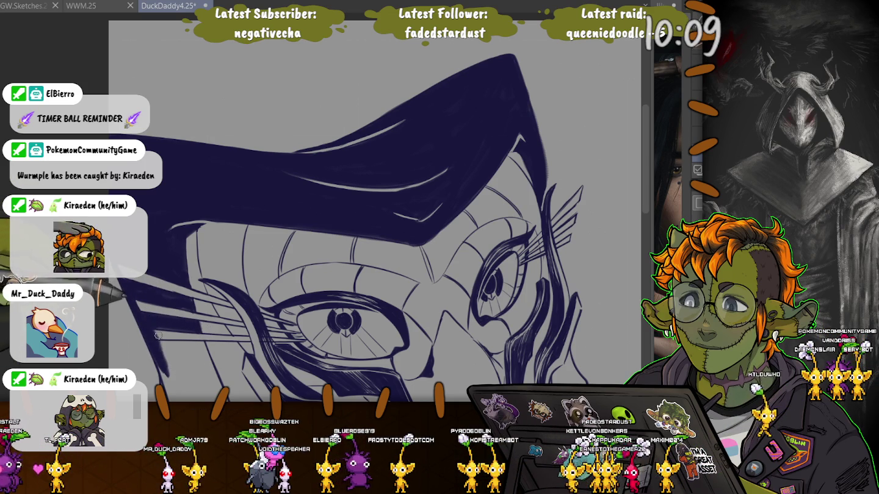
{"action": "left_click_drag", "start_coordinate": [192, 325], "coordinate": [188, 162]}
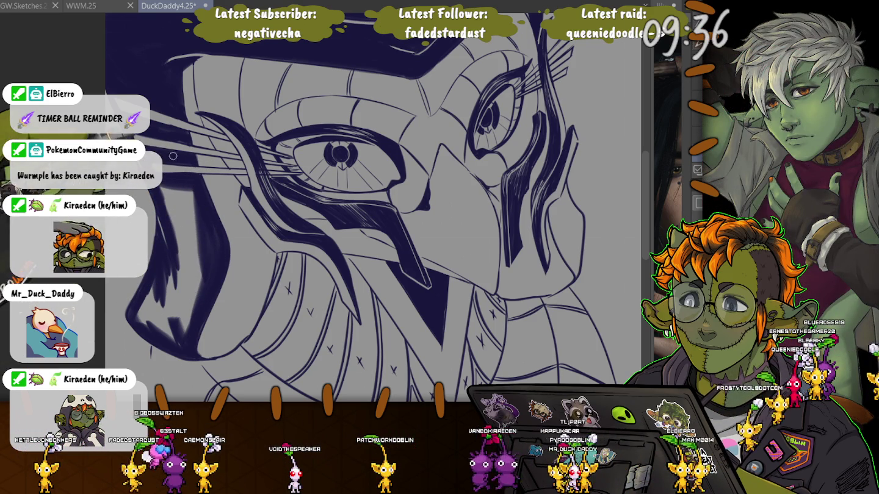
- Stroke heavy navy shading down the face's left edge beside the eye
{"action": "left_click_drag", "start_coordinate": [193, 195], "coordinate": [180, 342]}
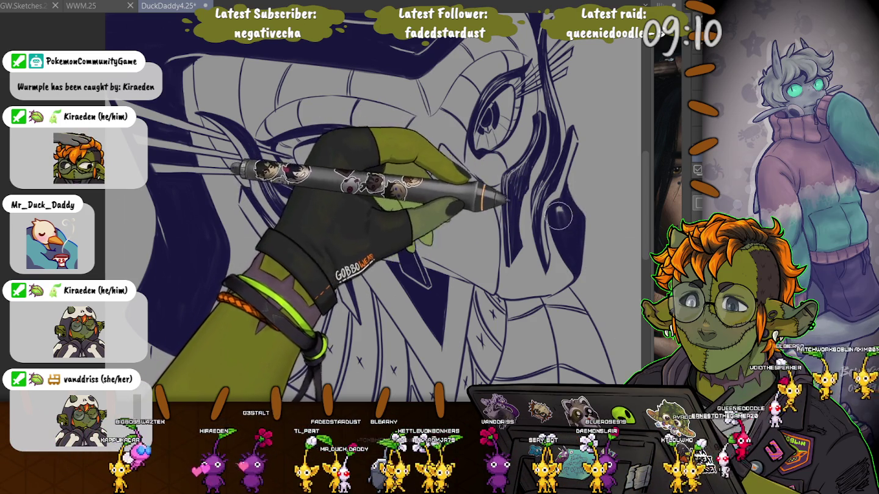
- Zoom out, then back in on the strands below the face and thicken their outlines
{"action": "key", "text": "ctrl+minus"}
{"action": "key", "text": "ctrl+minus"}
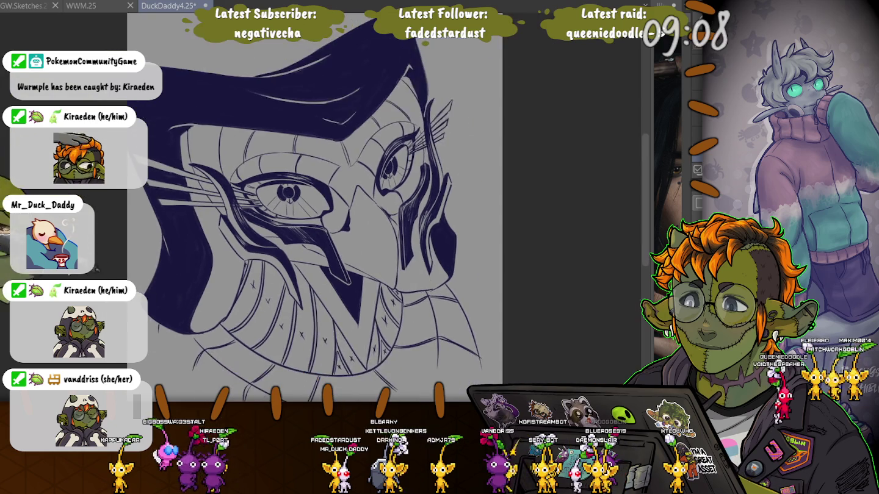
{"action": "key", "text": "ctrl+minus"}
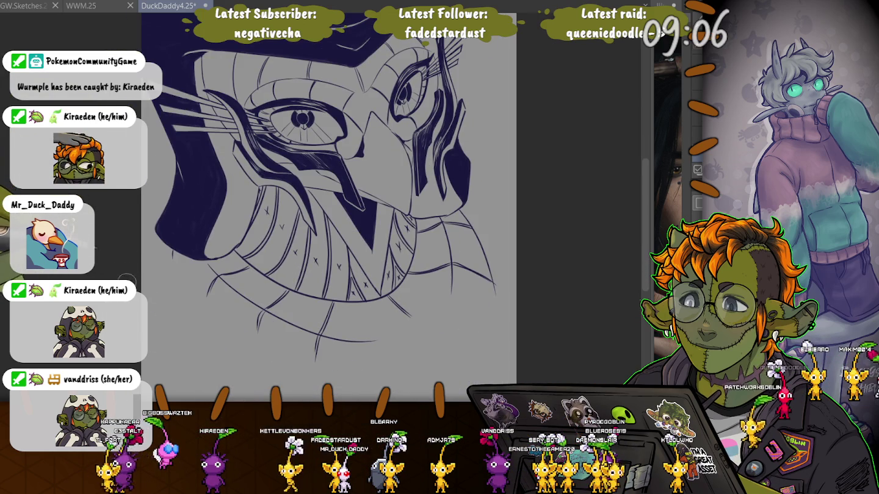
{"action": "key", "text": "ctrl+plus"}
{"action": "key", "text": "ctrl+plus"}
{"action": "key", "text": "ctrl+plus"}
{"action": "key", "text": "ctrl+plus"}
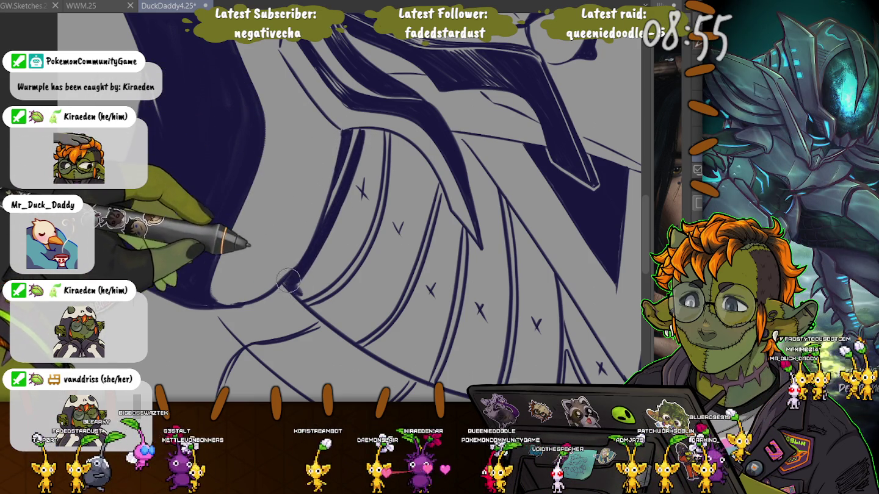
{"action": "mouse_move", "coordinate": [332, 251]}
{"action": "left_mouse_down"}
{"action": "mouse_move", "coordinate": [292, 287]}
{"action": "mouse_move", "coordinate": [363, 221]}
{"action": "mouse_move", "coordinate": [375, 176]}
{"action": "left_mouse_up"}
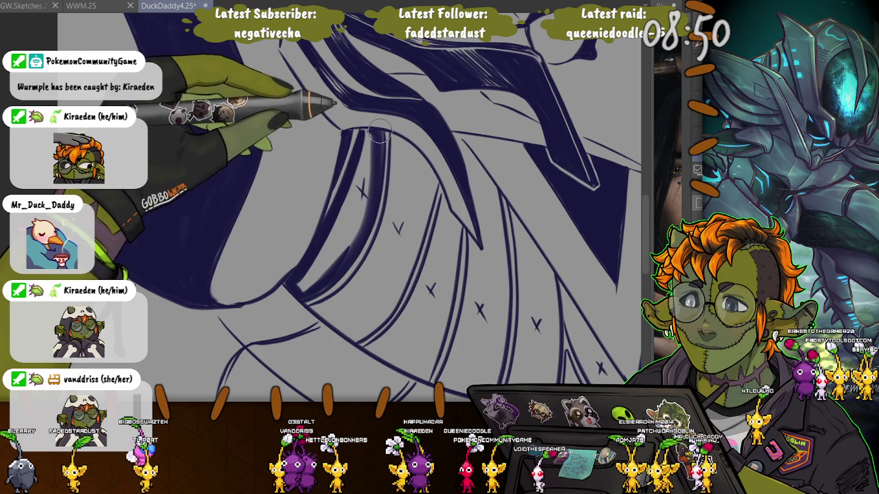
{"action": "left_click_drag", "start_coordinate": [379, 138], "coordinate": [353, 110]}
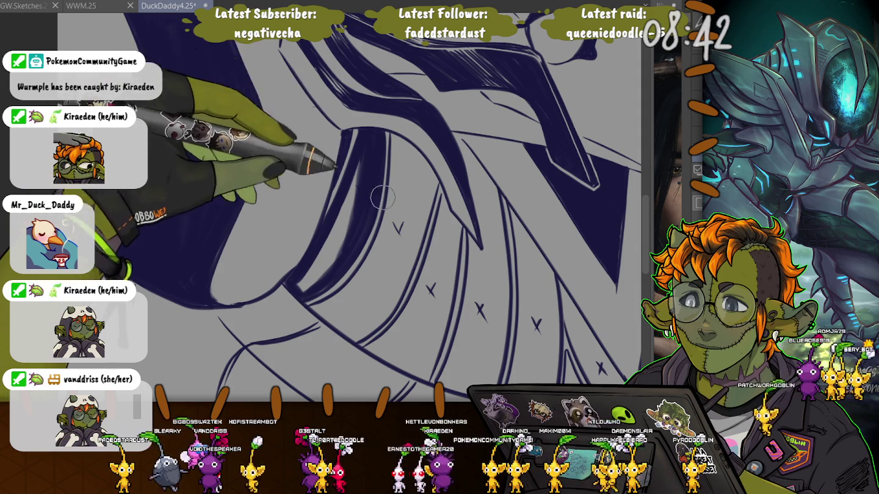
{"action": "mouse_move", "coordinate": [358, 239]}
{"action": "left_mouse_down"}
{"action": "mouse_move", "coordinate": [299, 295]}
{"action": "mouse_move", "coordinate": [365, 171]}
{"action": "left_mouse_up"}
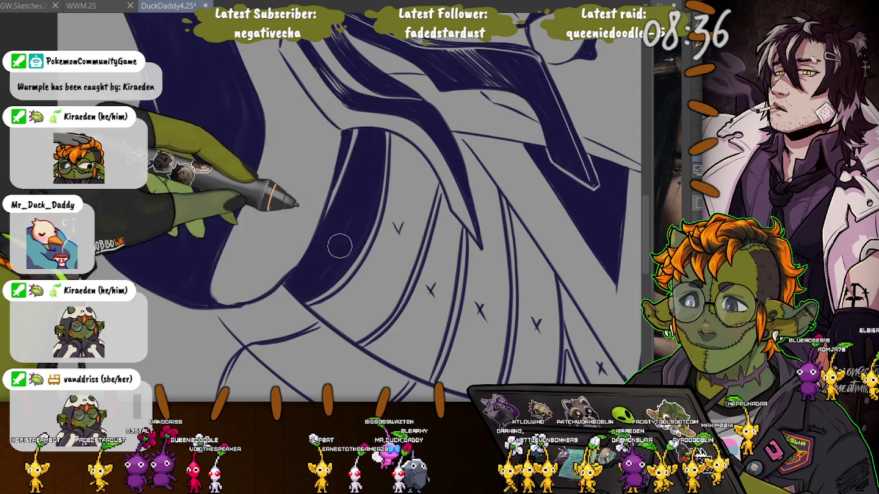
- Extend the dark navy band up and down, covering the small V mark and light streaks
{"action": "mouse_move", "coordinate": [316, 283]}
{"action": "left_mouse_down"}
{"action": "mouse_move", "coordinate": [398, 199]}
{"action": "mouse_move", "coordinate": [433, 140]}
{"action": "left_mouse_up"}
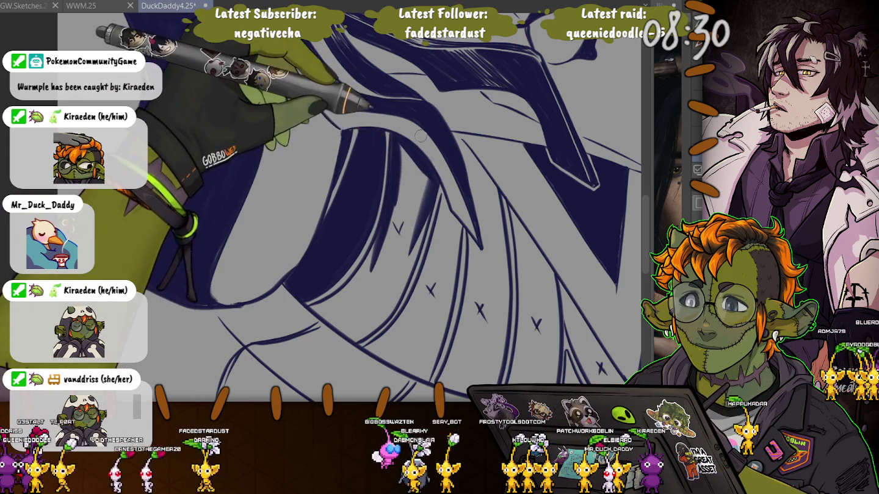
{"action": "mouse_move", "coordinate": [434, 140]}
{"action": "left_mouse_down"}
{"action": "mouse_move", "coordinate": [396, 299]}
{"action": "mouse_move", "coordinate": [315, 311]}
{"action": "left_mouse_up"}
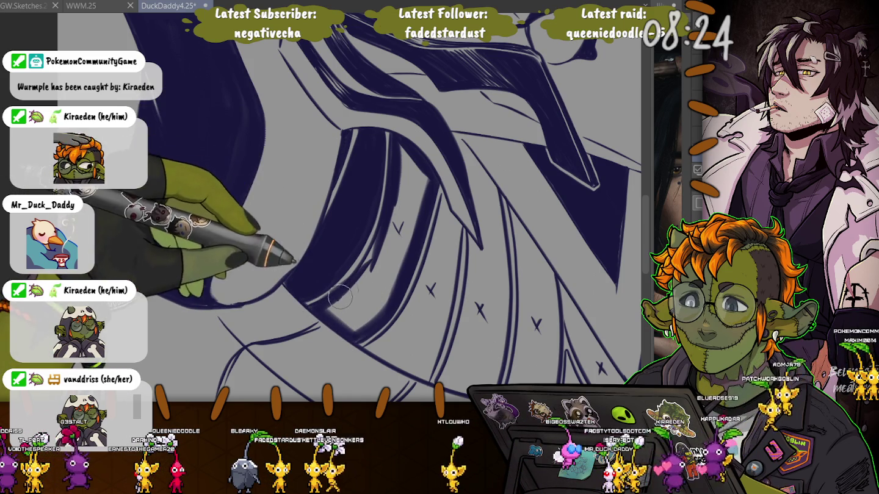
{"action": "mouse_move", "coordinate": [394, 185]}
{"action": "left_mouse_down"}
{"action": "mouse_move", "coordinate": [410, 163]}
{"action": "mouse_move", "coordinate": [383, 275]}
{"action": "left_mouse_up"}
{"action": "mouse_move", "coordinate": [424, 194]}
{"action": "left_mouse_down"}
{"action": "mouse_move", "coordinate": [373, 305]}
{"action": "mouse_move", "coordinate": [391, 250]}
{"action": "mouse_move", "coordinate": [334, 315]}
{"action": "mouse_move", "coordinate": [423, 211]}
{"action": "mouse_move", "coordinate": [458, 226]}
{"action": "mouse_move", "coordinate": [443, 332]}
{"action": "left_mouse_up"}
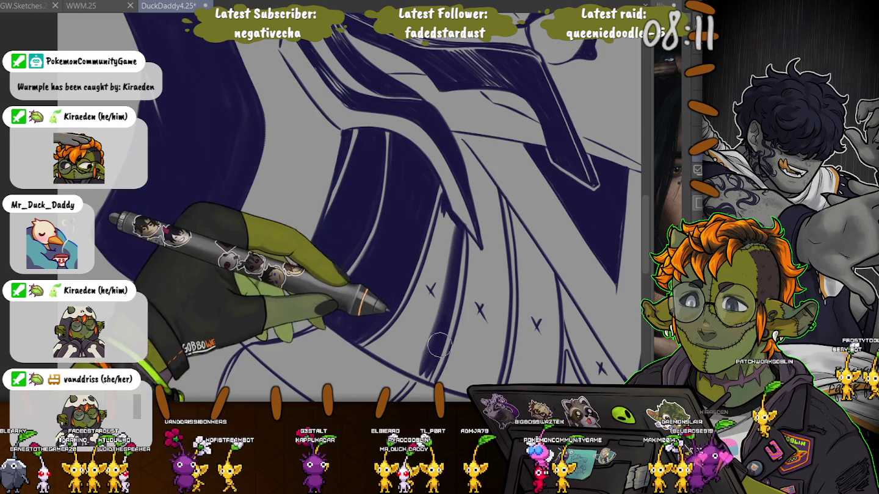
{"action": "mouse_move", "coordinate": [442, 332]}
{"action": "left_mouse_down"}
{"action": "mouse_move", "coordinate": [426, 284]}
{"action": "mouse_move", "coordinate": [464, 223]}
{"action": "left_mouse_up"}
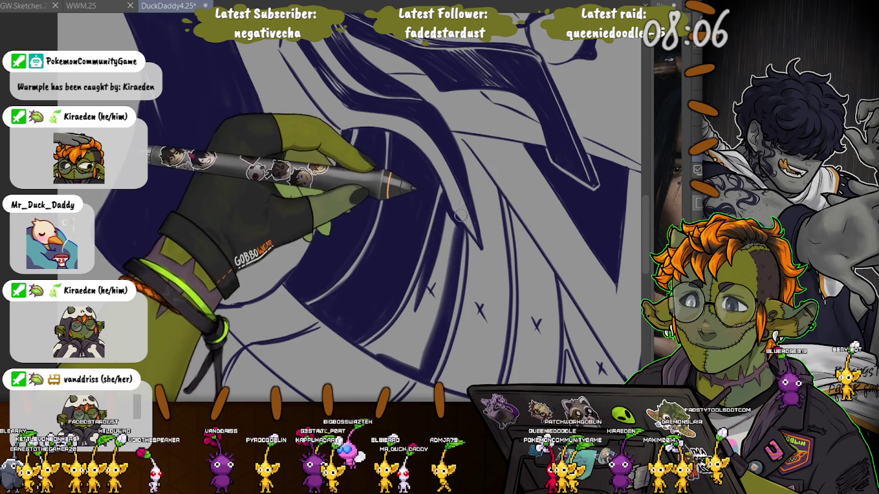
{"action": "mouse_move", "coordinate": [464, 223]}
{"action": "left_mouse_down"}
{"action": "mouse_move", "coordinate": [446, 240]}
{"action": "mouse_move", "coordinate": [398, 354]}
{"action": "left_mouse_up"}
{"action": "left_click_drag", "start_coordinate": [429, 266], "coordinate": [377, 347]}
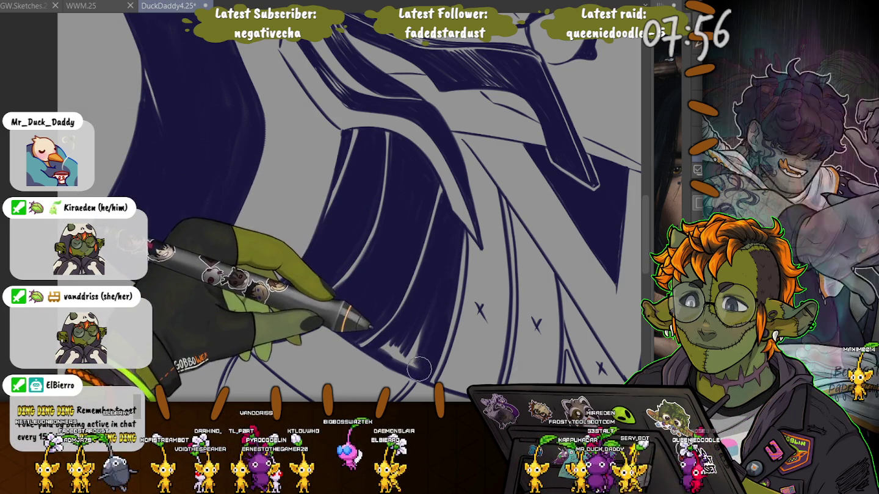
- Fill the remaining gaps in the hair band and add longer dark strokes lower down
{"action": "left_click_drag", "start_coordinate": [426, 294], "coordinate": [397, 350]}
{"action": "left_click_drag", "start_coordinate": [436, 298], "coordinate": [396, 349]}
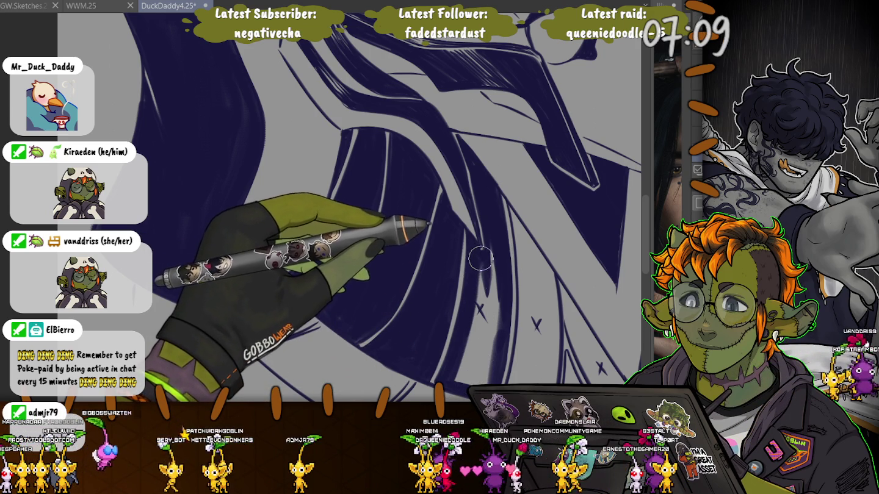
{"action": "left_click_drag", "start_coordinate": [483, 226], "coordinate": [492, 357]}
{"action": "left_click_drag", "start_coordinate": [494, 281], "coordinate": [488, 372]}
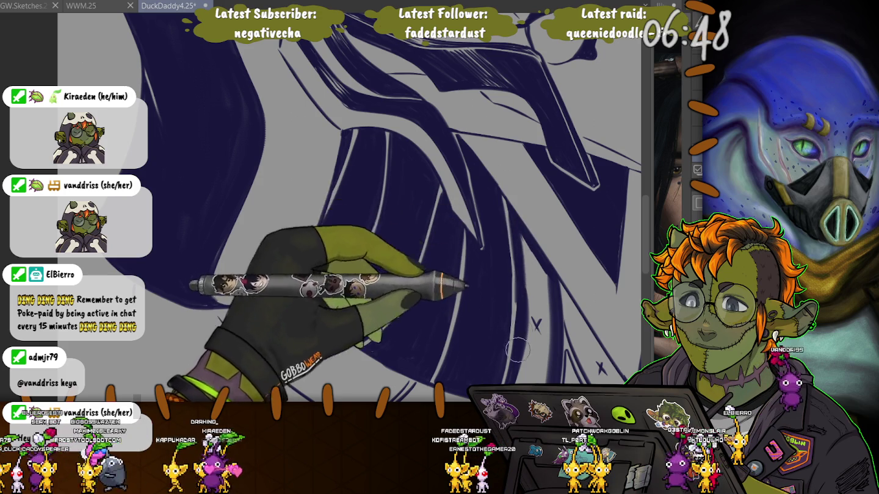
{"action": "left_click_drag", "start_coordinate": [522, 245], "coordinate": [530, 312]}
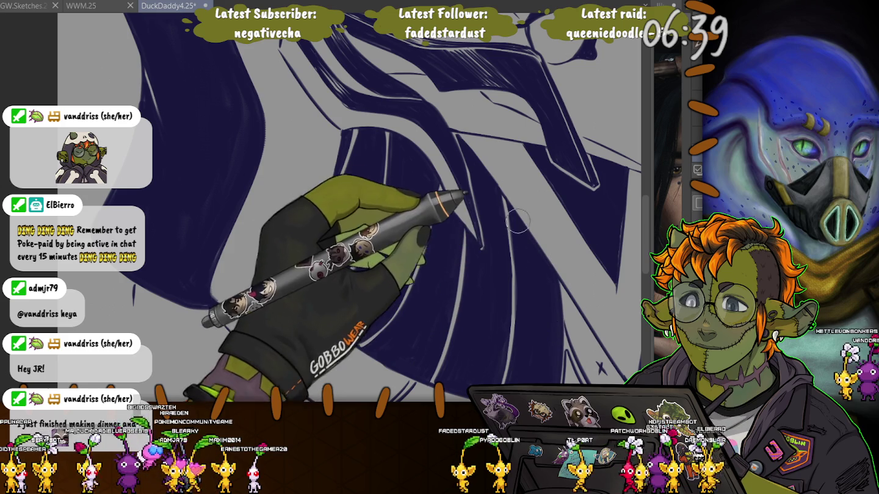
{"action": "key", "text": "ctrl+minus"}
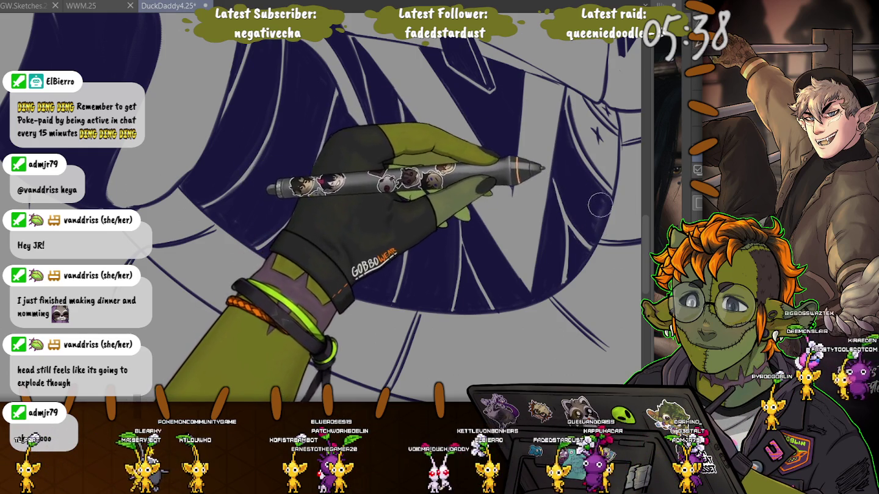
- Scroll the view and zoom out to see the whole inked face
{"action": "scroll", "coordinate": [467, 235], "scroll_direction": "up", "scroll_amount": 2}
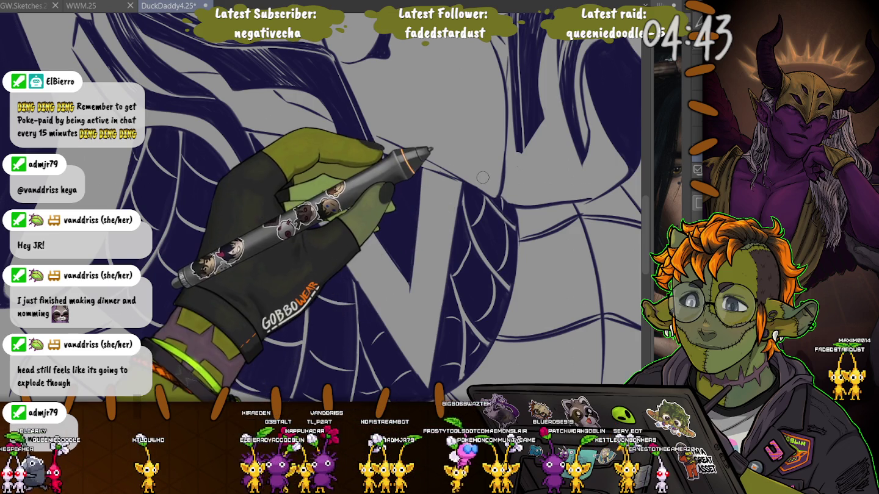
{"action": "key", "text": "ctrl+minus"}
{"action": "key", "text": "ctrl+minus"}
- Pan the canvas to recenter the face, then bring the rough grey sketch's lower part into view
{"action": "left_click_drag", "start_coordinate": [13, 270], "coordinate": [158, 316]}
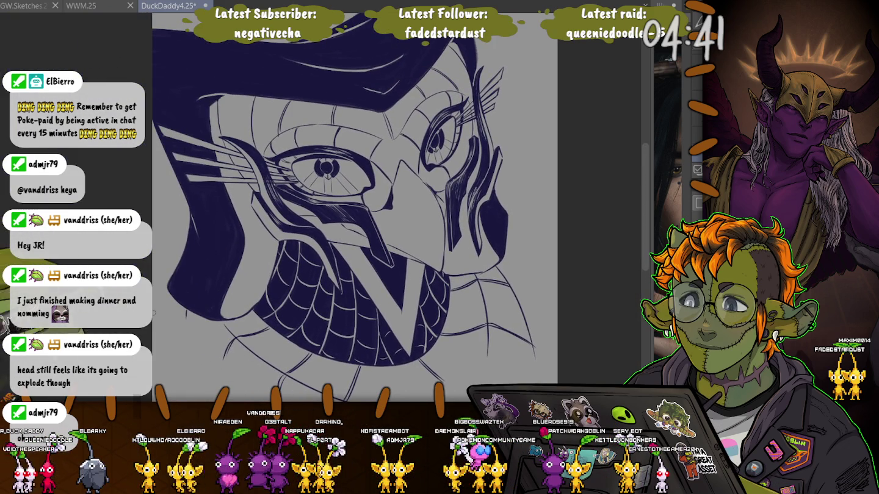
{"action": "left_click_drag", "start_coordinate": [19, 287], "coordinate": [20, 241]}
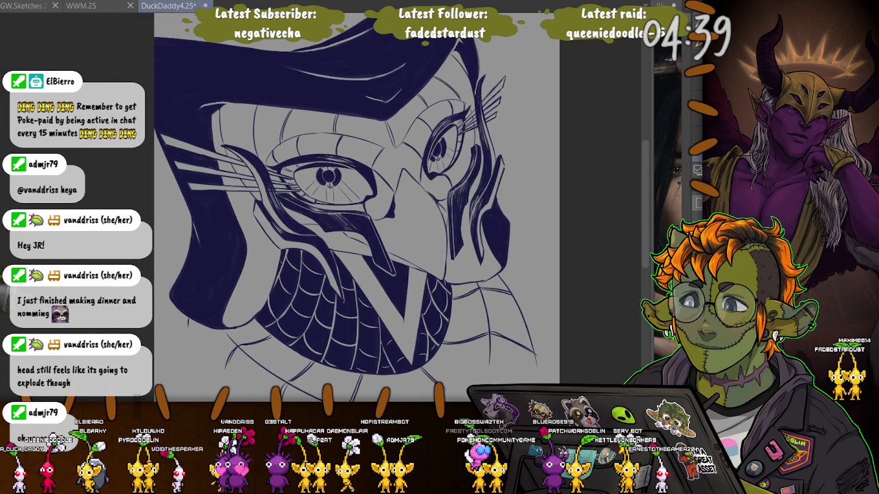
{"action": "left_click_drag", "start_coordinate": [158, 269], "coordinate": [178, 247]}
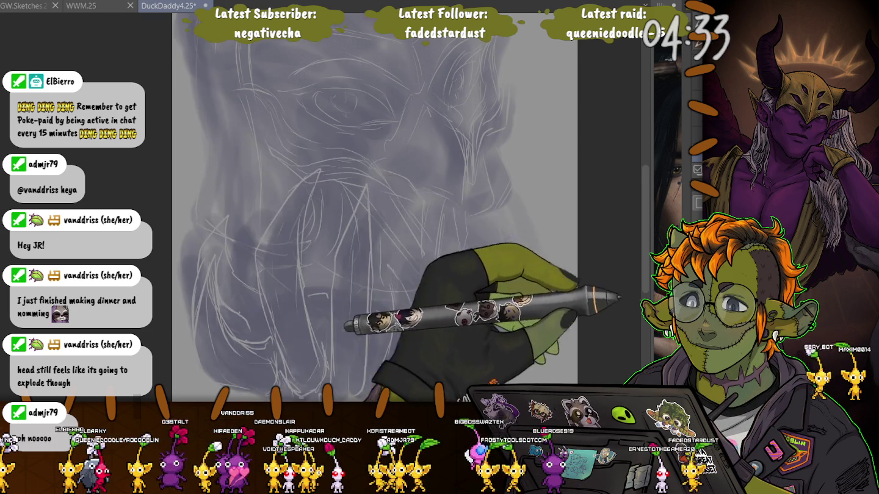
{"action": "left_click_drag", "start_coordinate": [223, 281], "coordinate": [216, 214]}
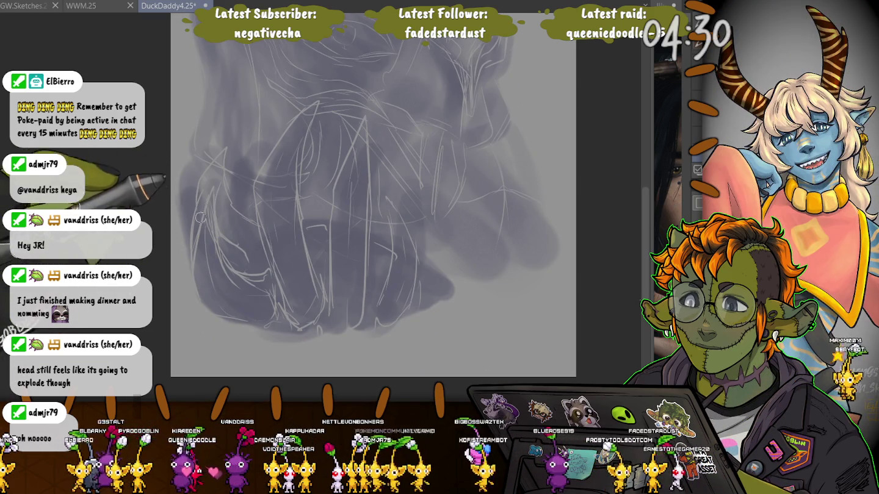
- Ink a curved left fang, then outline and solid-fill a tall middle fang in dark navy
{"action": "mouse_move", "coordinate": [211, 183]}
{"action": "left_mouse_down"}
{"action": "mouse_move", "coordinate": [266, 275]}
{"action": "mouse_move", "coordinate": [274, 308]}
{"action": "mouse_move", "coordinate": [208, 180]}
{"action": "left_mouse_up"}
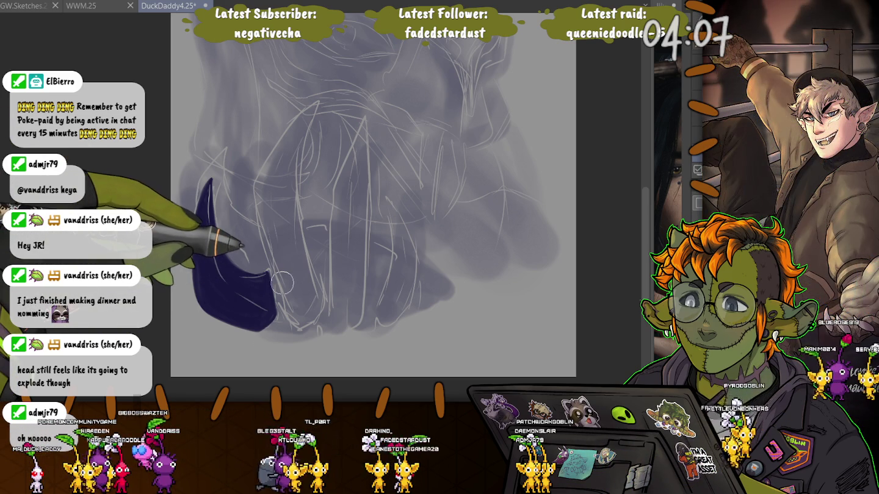
{"action": "mouse_move", "coordinate": [330, 316]}
{"action": "left_mouse_down"}
{"action": "mouse_move", "coordinate": [337, 186]}
{"action": "mouse_move", "coordinate": [358, 122]}
{"action": "mouse_move", "coordinate": [359, 315]}
{"action": "mouse_move", "coordinate": [365, 275]}
{"action": "left_mouse_up"}
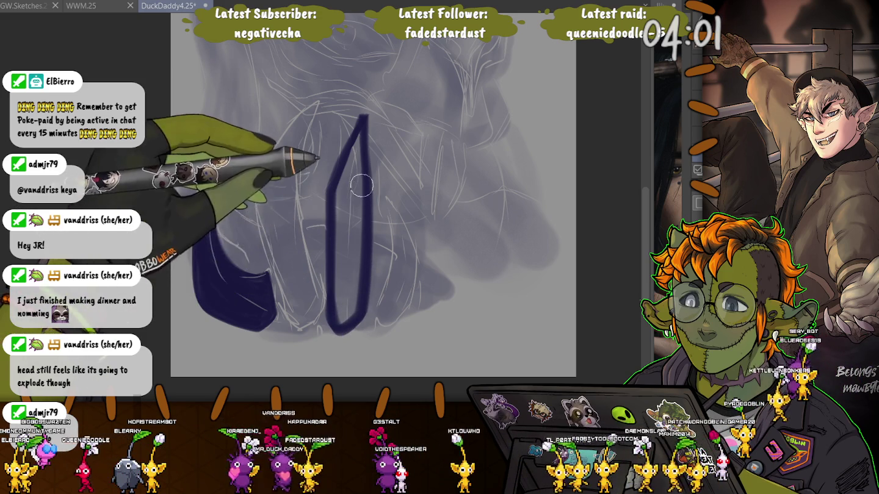
{"action": "mouse_move", "coordinate": [355, 274]}
{"action": "left_mouse_down"}
{"action": "mouse_move", "coordinate": [348, 209]}
{"action": "mouse_move", "coordinate": [342, 293]}
{"action": "left_mouse_up"}
{"action": "mouse_move", "coordinate": [343, 191]}
{"action": "left_mouse_down"}
{"action": "mouse_move", "coordinate": [338, 317]}
{"action": "mouse_move", "coordinate": [355, 177]}
{"action": "left_mouse_up"}
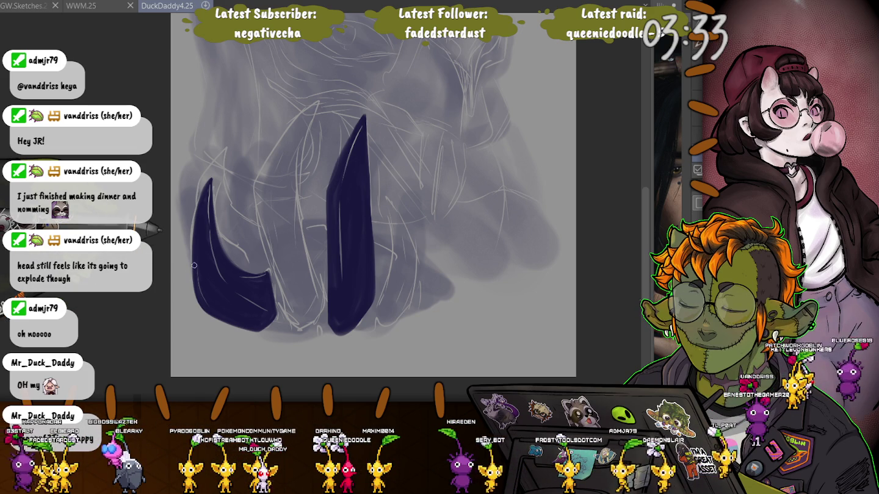
- Outline a curved fang right of the tall fang and another between the left and middle fangs
{"action": "left_click_drag", "start_coordinate": [207, 201], "coordinate": [226, 262]}
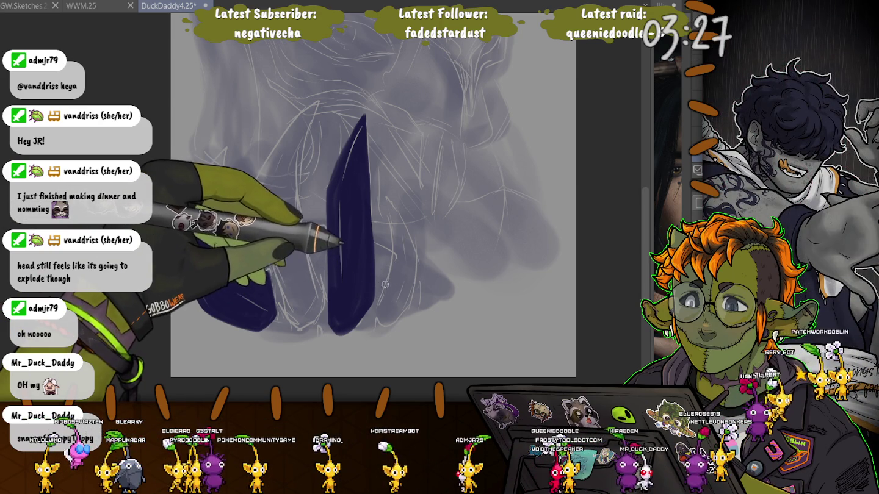
{"action": "left_click_drag", "start_coordinate": [385, 198], "coordinate": [418, 289]}
{"action": "mouse_move", "coordinate": [392, 240]}
{"action": "left_mouse_down"}
{"action": "mouse_move", "coordinate": [382, 298]}
{"action": "mouse_move", "coordinate": [419, 289]}
{"action": "left_mouse_up"}
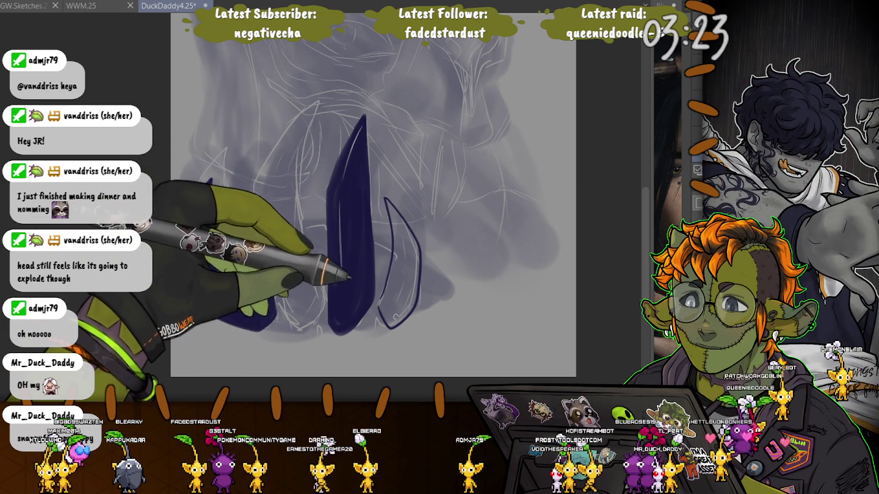
{"action": "left_click_drag", "start_coordinate": [211, 179], "coordinate": [196, 275]}
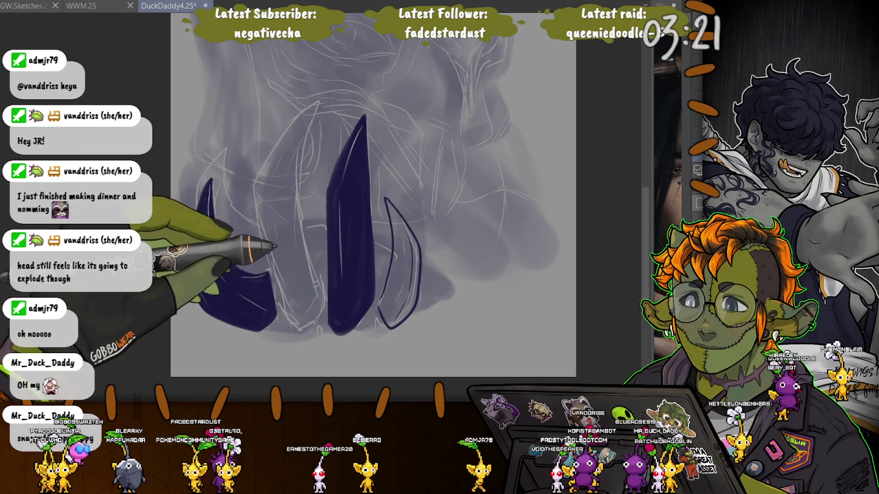
{"action": "left_click_drag", "start_coordinate": [323, 331], "coordinate": [274, 304]}
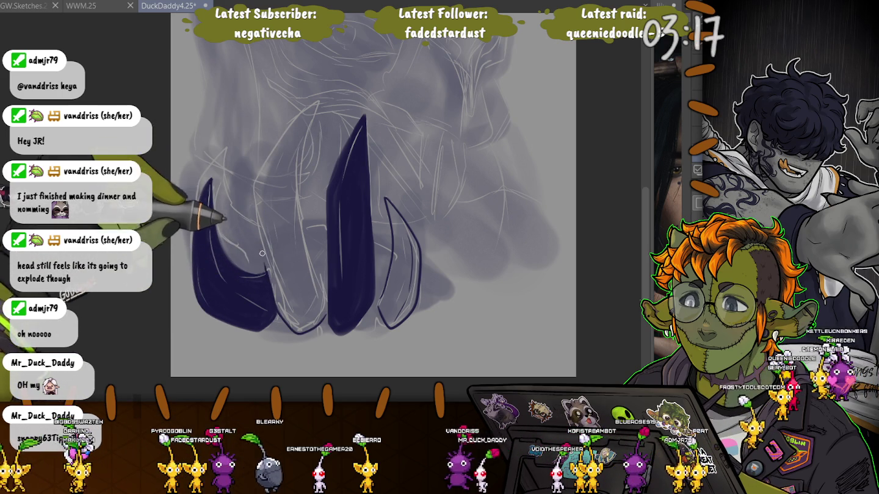
{"action": "left_click_drag", "start_coordinate": [265, 269], "coordinate": [314, 117]}
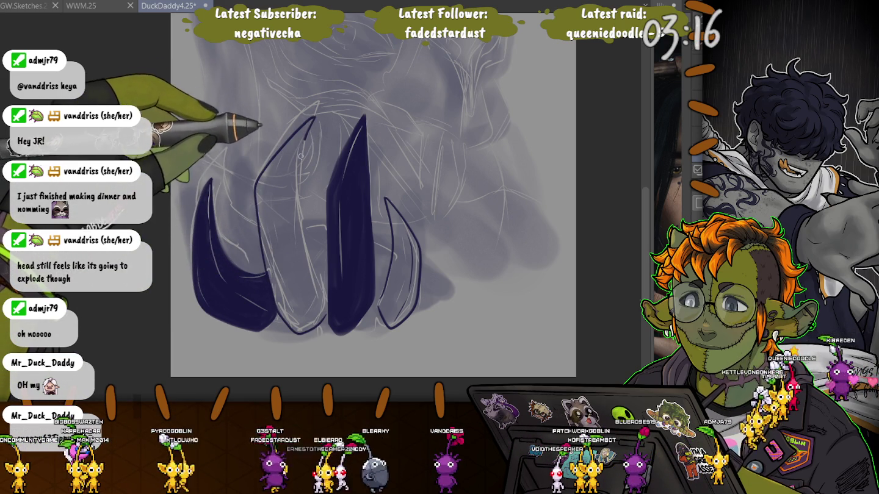
{"action": "left_click_drag", "start_coordinate": [300, 153], "coordinate": [325, 292]}
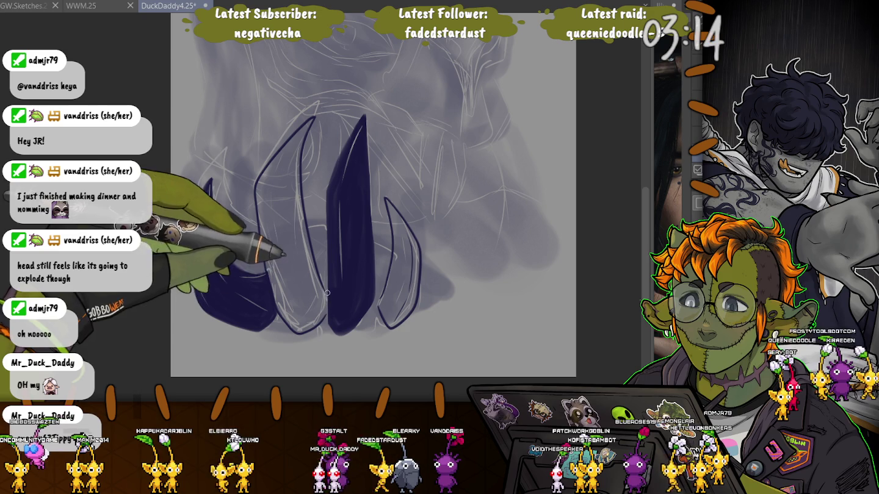
- Paint the left fang solid navy to its tip, then hide the grey sketch layer
{"action": "left_click_drag", "start_coordinate": [266, 315], "coordinate": [210, 189]}
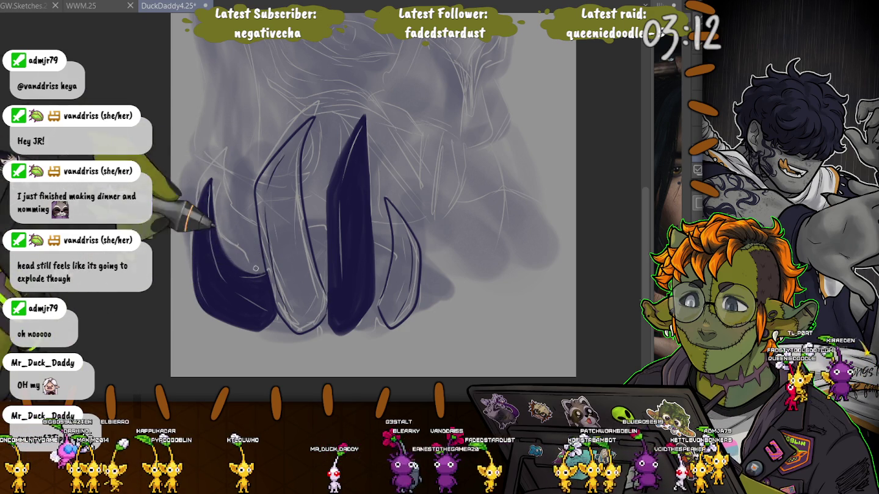
{"action": "left_click_drag", "start_coordinate": [227, 190], "coordinate": [221, 150]}
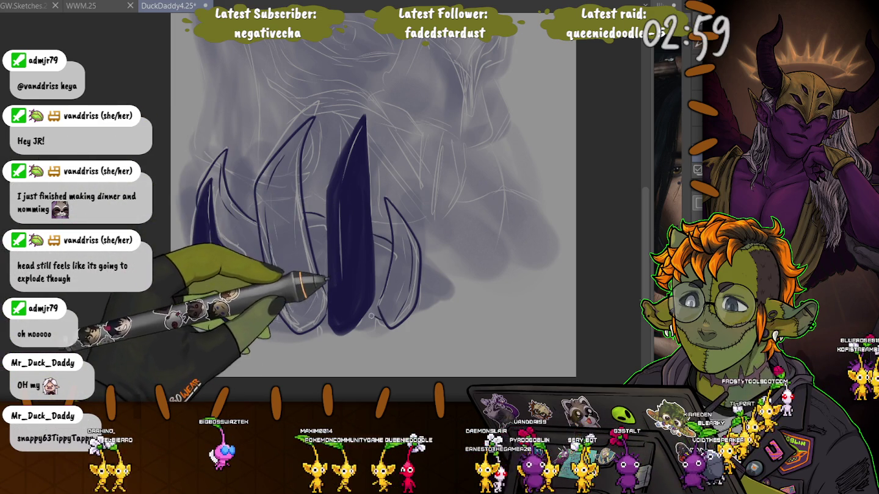
{"action": "left_click_drag", "start_coordinate": [207, 293], "coordinate": [256, 256]}
{"action": "left_click_drag", "start_coordinate": [201, 244], "coordinate": [262, 244]}
{"action": "left_click_drag", "start_coordinate": [207, 201], "coordinate": [272, 324]}
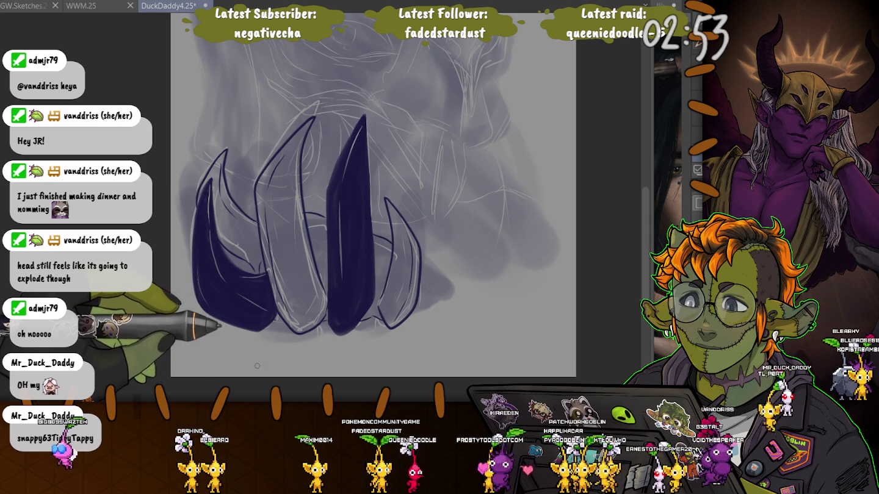
{"action": "left_click", "coordinate": [605, 232]}
- Show the face line art beneath the translucent grey layer and finish the left fang's navy fill
{"action": "left_click", "coordinate": [604, 241]}
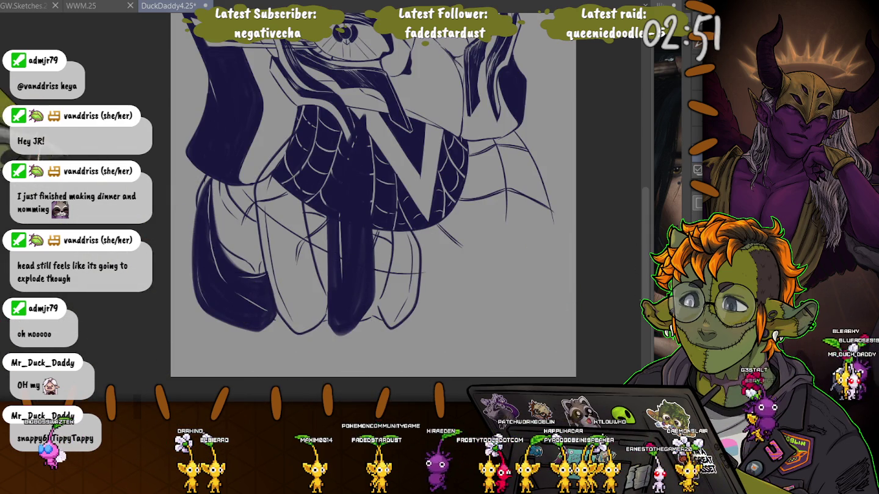
{"action": "left_click", "coordinate": [605, 232]}
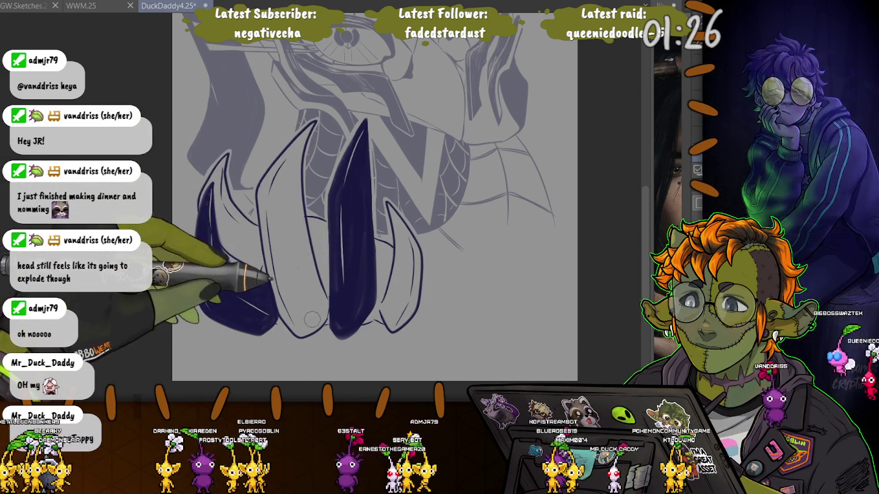
{"action": "left_click_drag", "start_coordinate": [235, 251], "coordinate": [241, 286]}
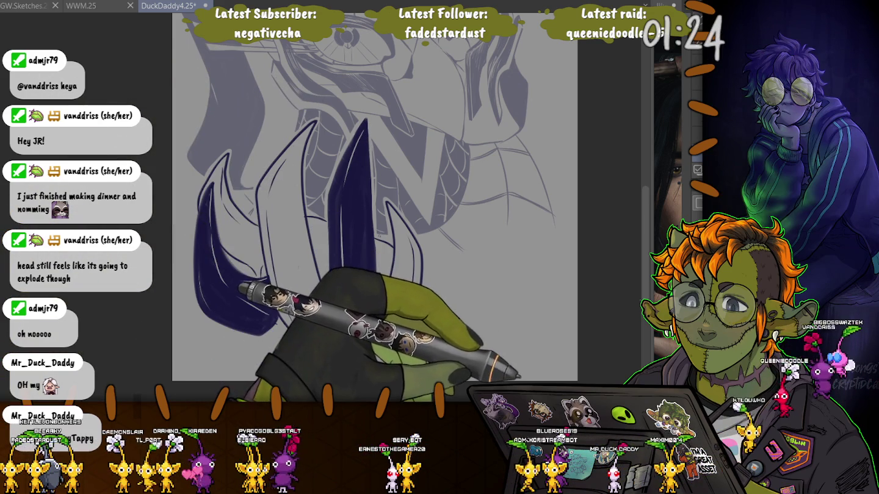
- Undo back to full navy line art, review and straighten the canvas, then drag in a grunge texture layer
{"action": "key", "text": "ctrl+z"}
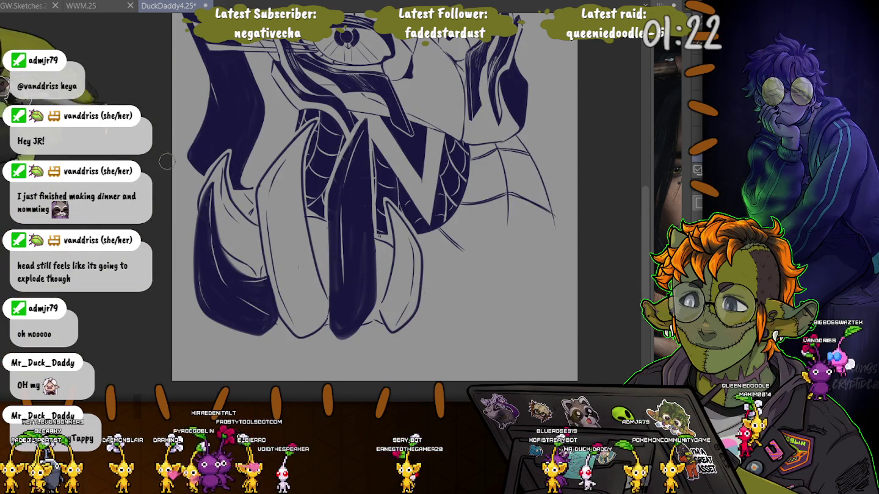
{"action": "scroll", "coordinate": [172, 154], "scroll_direction": "down", "scroll_amount": 5}
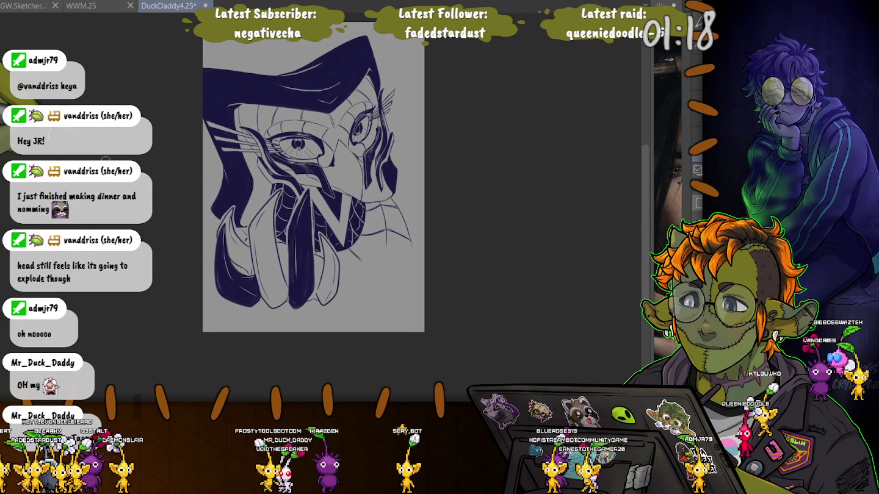
{"action": "scroll", "coordinate": [205, 166], "scroll_direction": "up", "scroll_amount": 2}
{"action": "scroll", "coordinate": [204, 166], "scroll_direction": "up", "scroll_amount": 1}
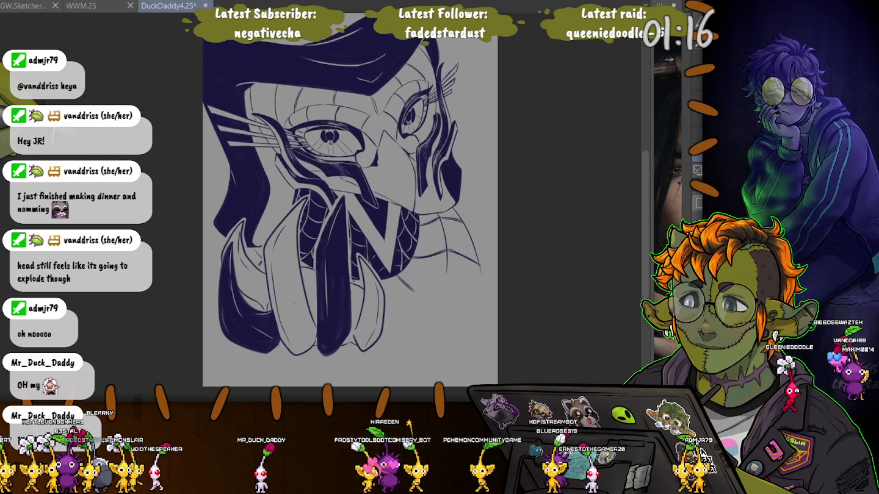
{"action": "scroll", "coordinate": [205, 166], "scroll_direction": "up", "scroll_amount": 2}
{"action": "scroll", "coordinate": [201, 173], "scroll_direction": "down", "scroll_amount": 1}
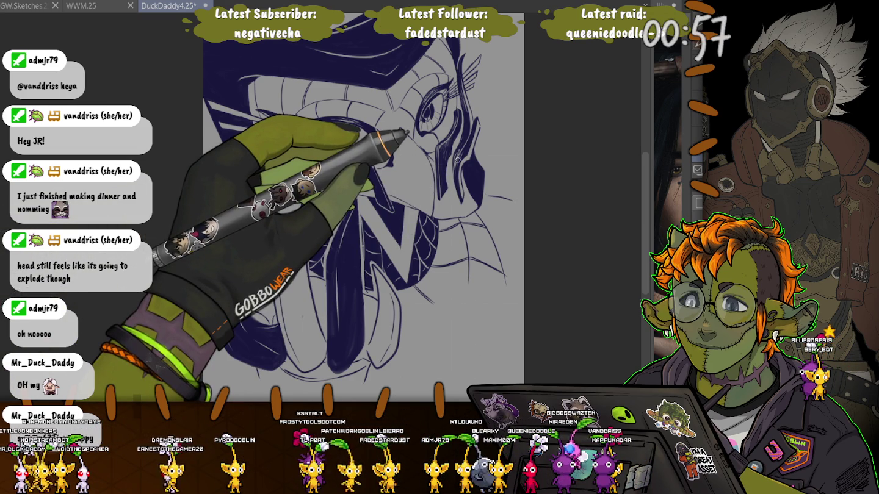
{"action": "left_click_drag", "start_coordinate": [406, 133], "coordinate": [464, 184]}
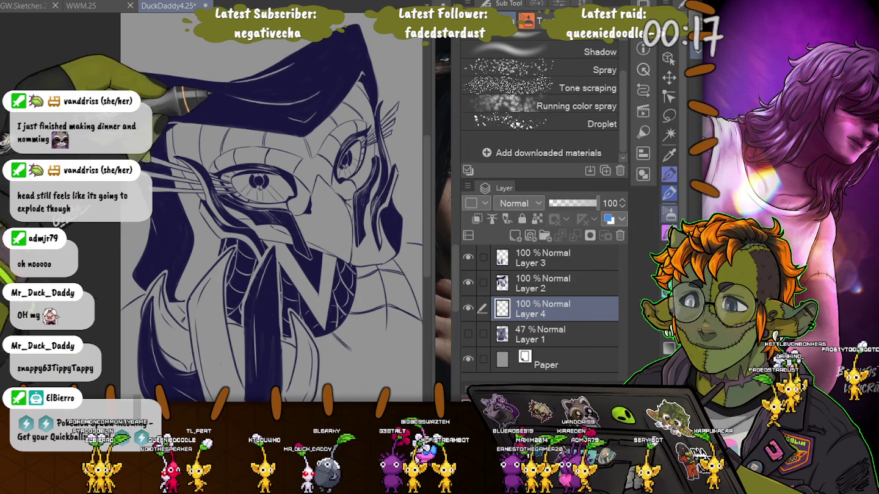
{"action": "left_click_drag", "start_coordinate": [537, 91], "coordinate": [250, 213]}
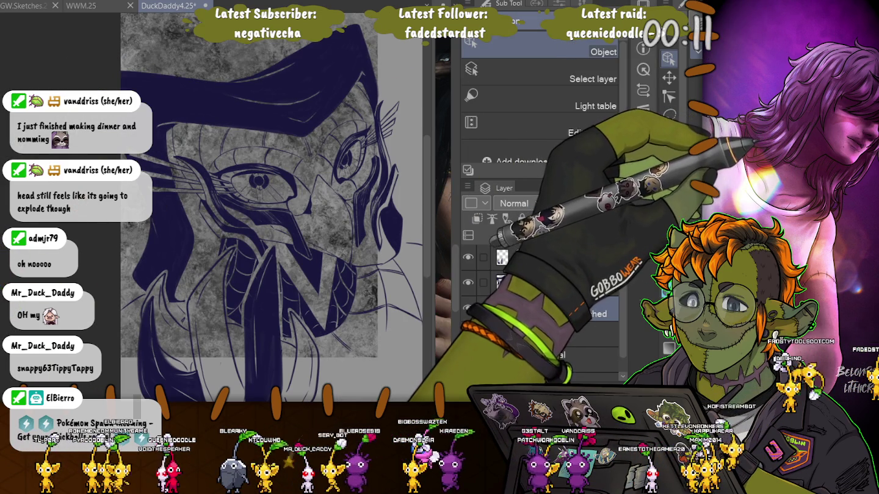
- Shrink the plastic-wrap texture to fit the canvas, commit the transform, and select all
{"action": "key", "text": "Tab"}
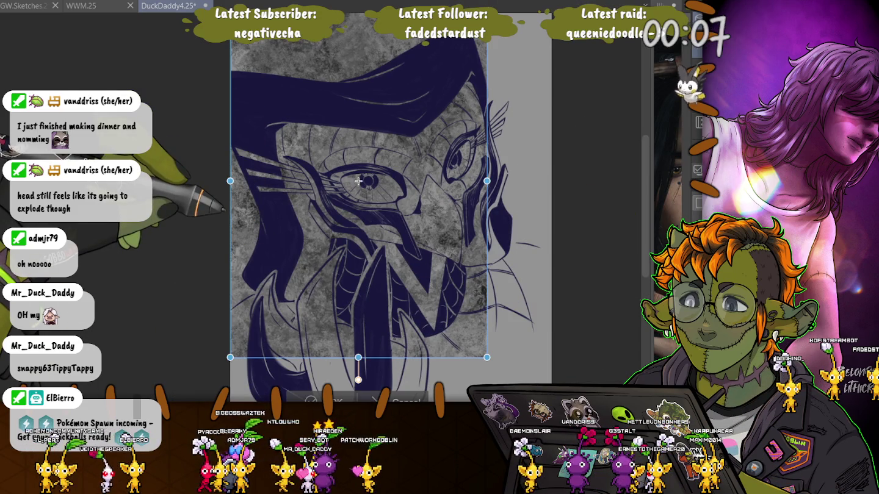
{"action": "key", "text": "ctrl+minus"}
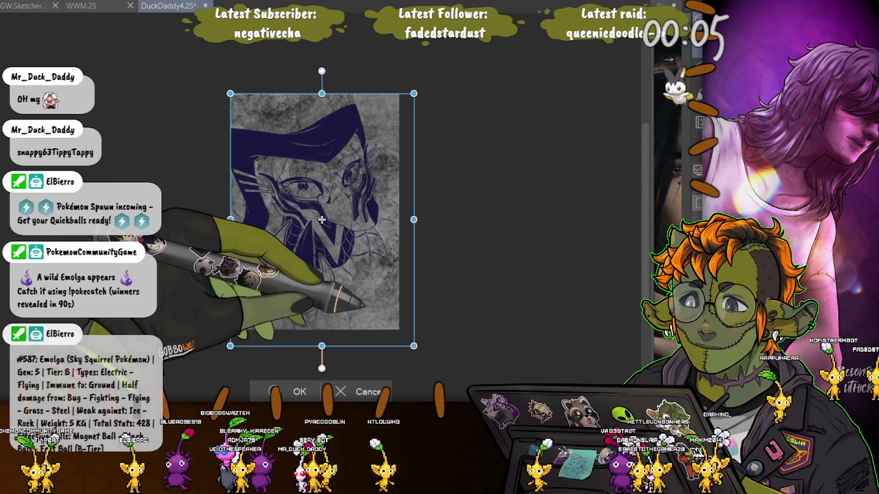
{"action": "left_click_drag", "start_coordinate": [413, 346], "coordinate": [404, 332]}
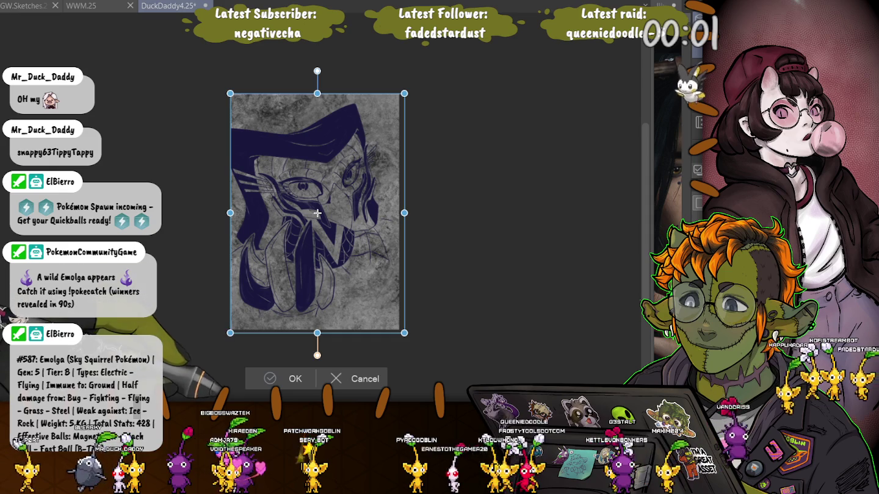
{"action": "key", "text": "Return"}
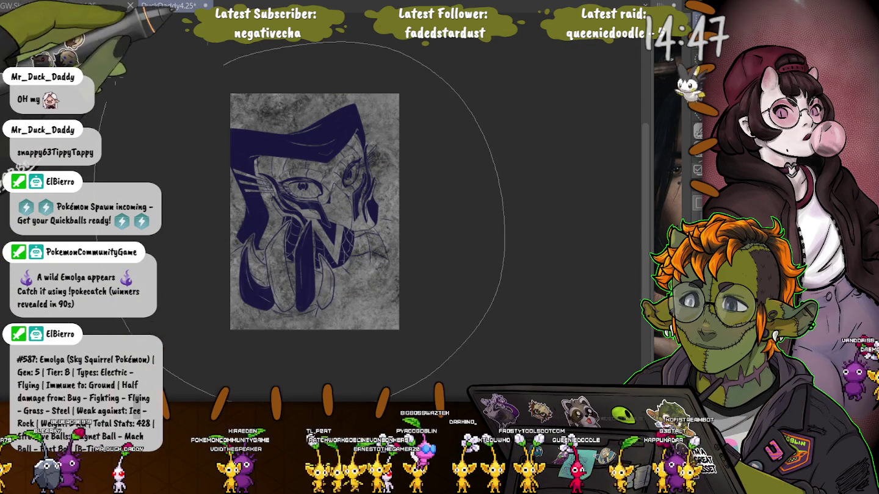
{"action": "key", "text": "ctrl+a"}
- Fill the selection with pale blue to lighten the grunge background, then enlarge the brush
{"action": "left_click", "coordinate": [341, 353]}
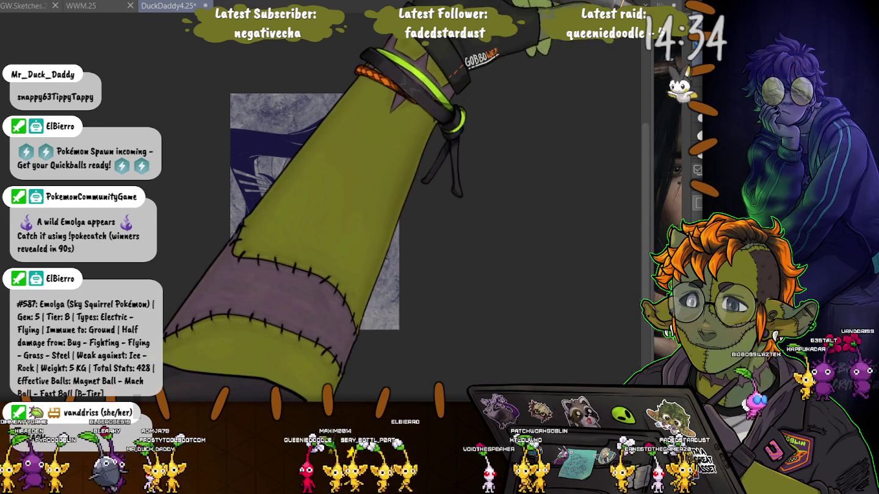
{"action": "key", "text": "bracketright"}
{"action": "key", "text": "bracketright"}
{"action": "key", "text": "bracketright"}
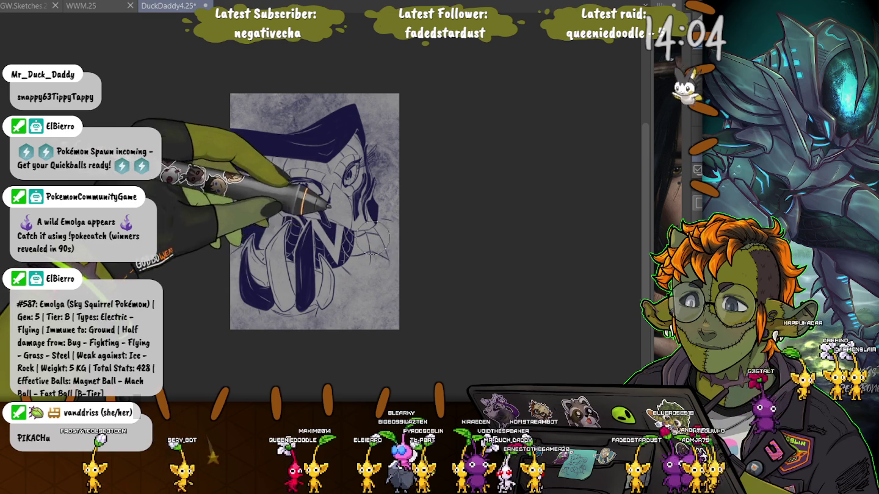
{"action": "scroll", "coordinate": [290, 205], "scroll_direction": "up", "scroll_amount": 2}
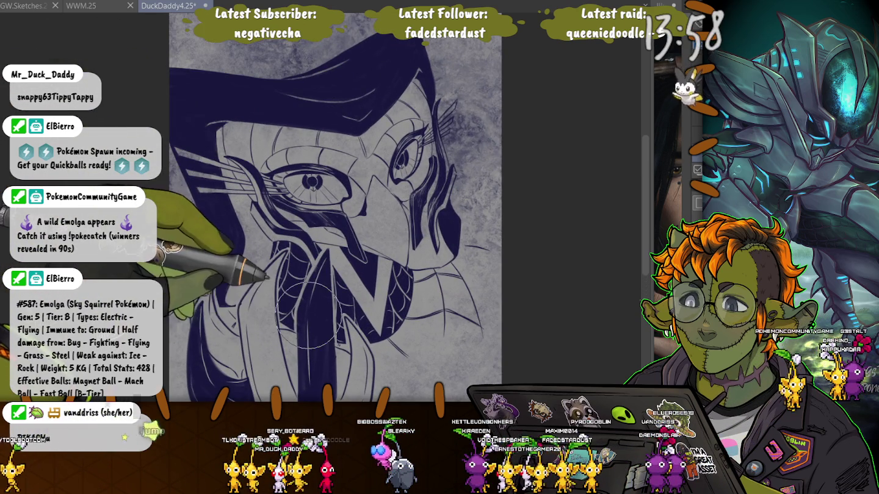
{"action": "scroll", "coordinate": [336, 180], "scroll_direction": "down", "scroll_amount": 2}
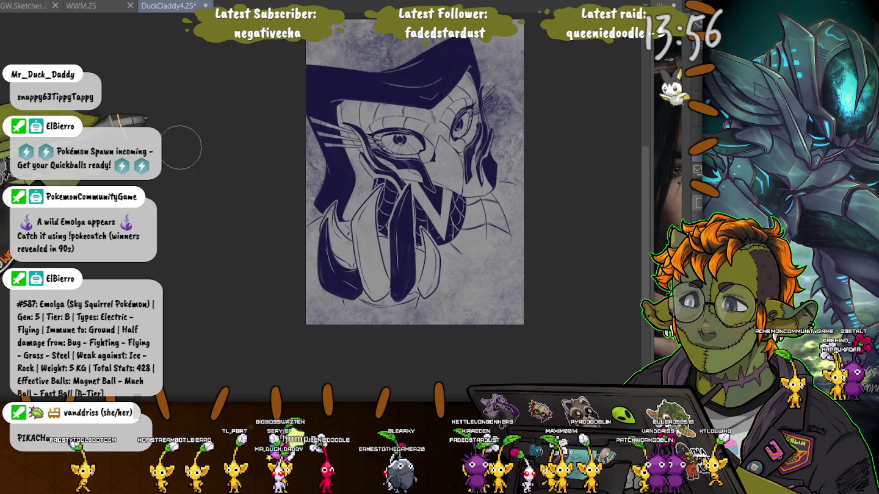
{"action": "left_click_drag", "start_coordinate": [346, 183], "coordinate": [421, 113]}
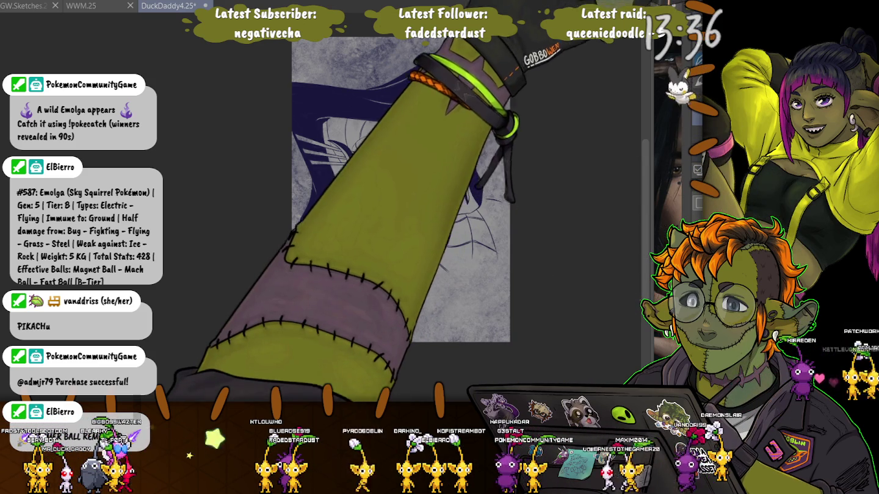
{"action": "scroll", "coordinate": [329, 149], "scroll_direction": "up", "scroll_amount": 2}
{"action": "scroll", "coordinate": [335, 155], "scroll_direction": "up", "scroll_amount": 1}
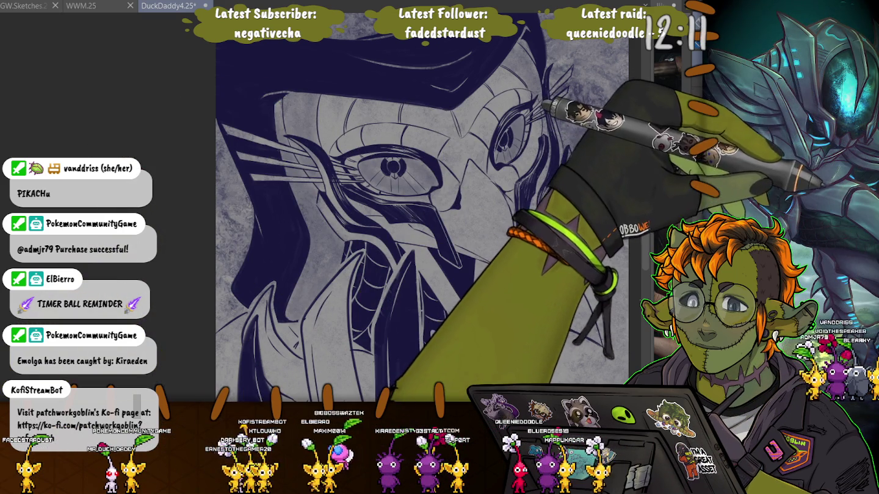
{"action": "key", "text": "m"}
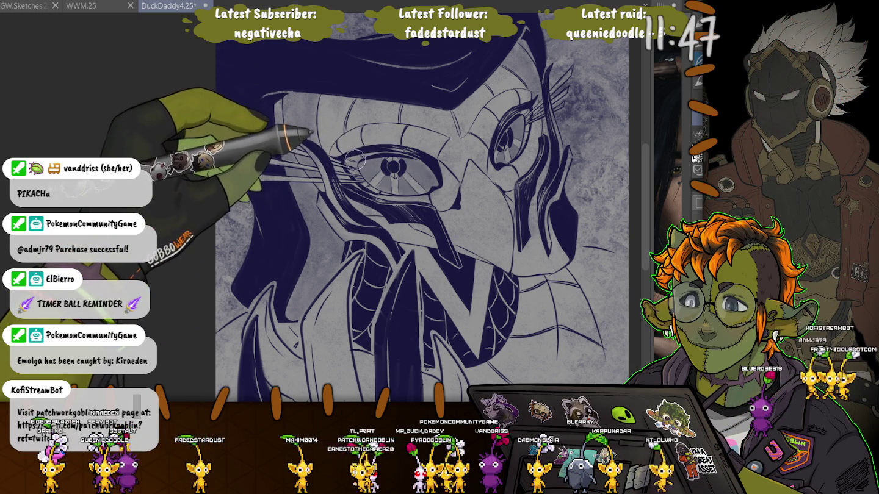
- Extend the pale streak lines left of the eye, then zoom out and shrink the brush
{"action": "left_click_drag", "start_coordinate": [304, 145], "coordinate": [366, 146]}
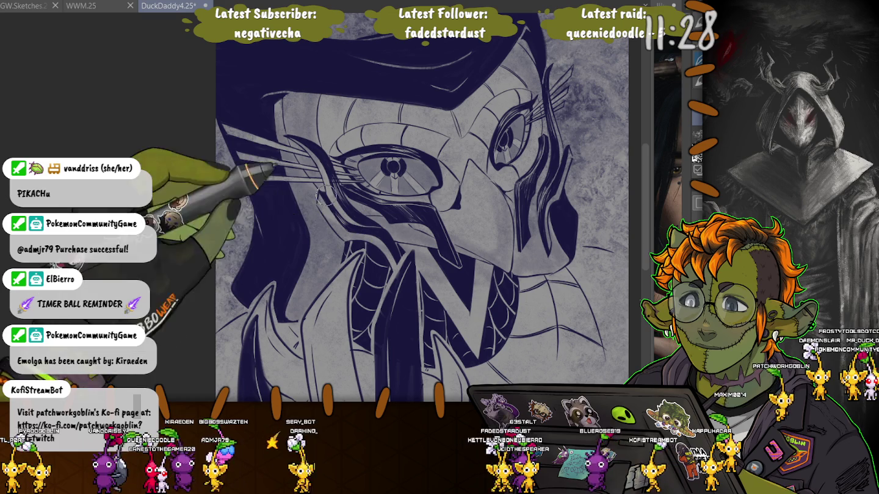
{"action": "scroll", "coordinate": [317, 197], "scroll_direction": "down", "scroll_amount": 3}
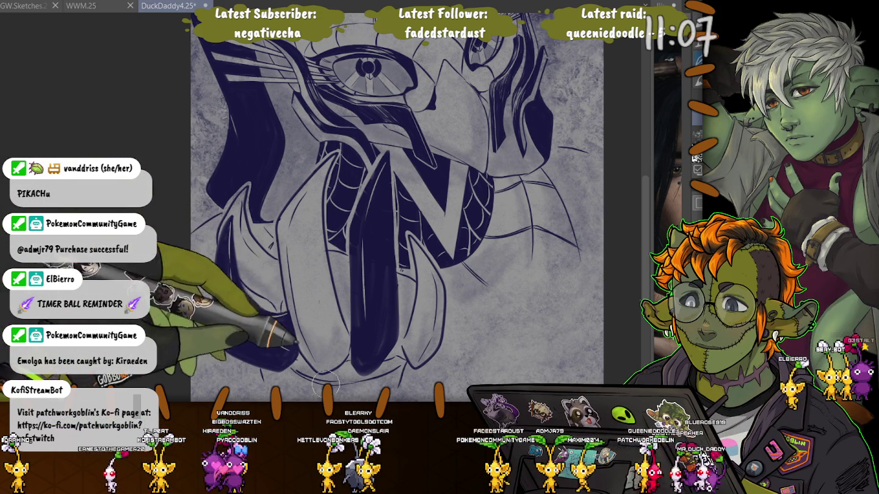
{"action": "scroll", "coordinate": [204, 266], "scroll_direction": "down", "scroll_amount": 1}
{"action": "scroll", "coordinate": [204, 266], "scroll_direction": "down", "scroll_amount": 2}
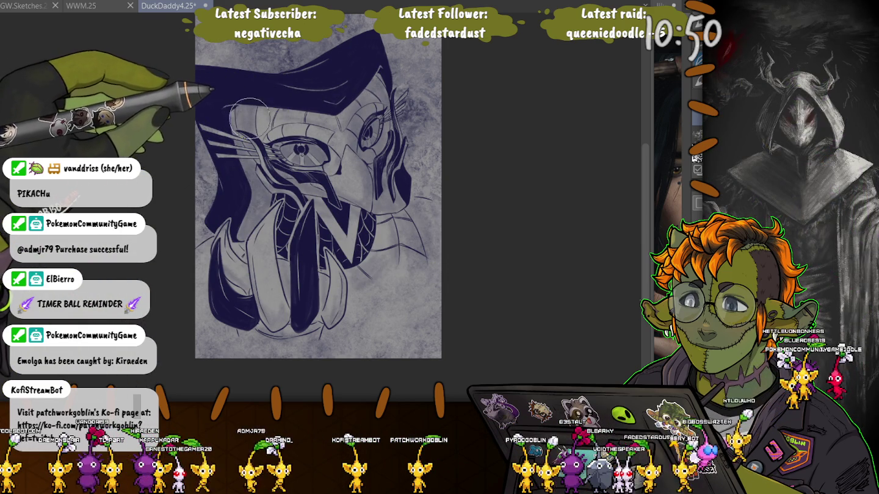
{"action": "key", "text": "["}
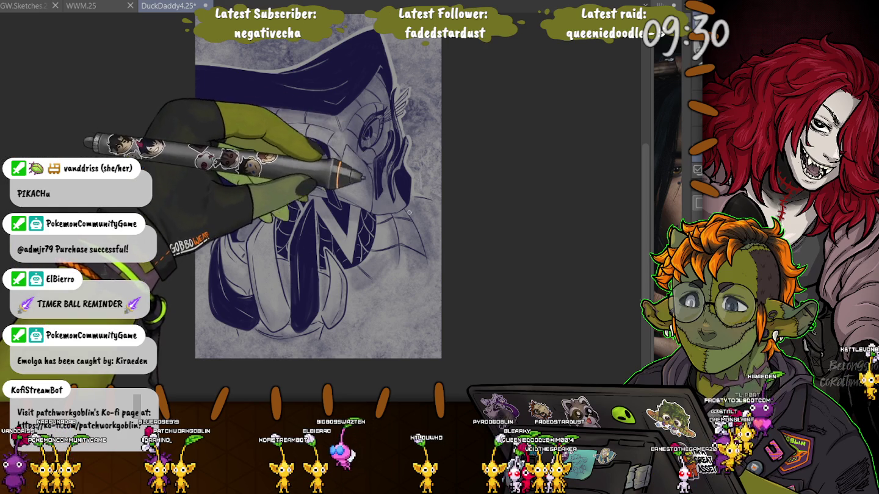
- Zoom into the lower-left corner beside the claws, add a stroke to the initials, then zoom out
{"action": "scroll", "coordinate": [421, 253], "scroll_direction": "up", "scroll_amount": 2}
{"action": "scroll", "coordinate": [420, 252], "scroll_direction": "up", "scroll_amount": 1}
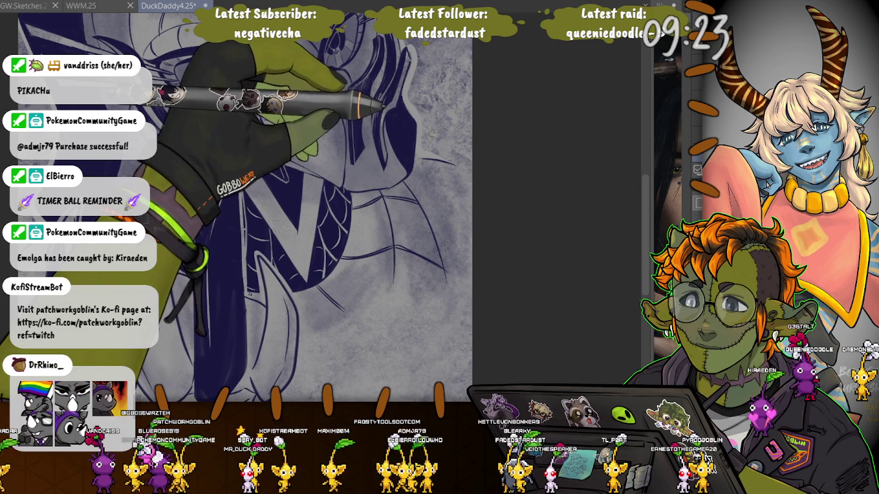
{"action": "left_click_drag", "start_coordinate": [257, 293], "coordinate": [384, 213]}
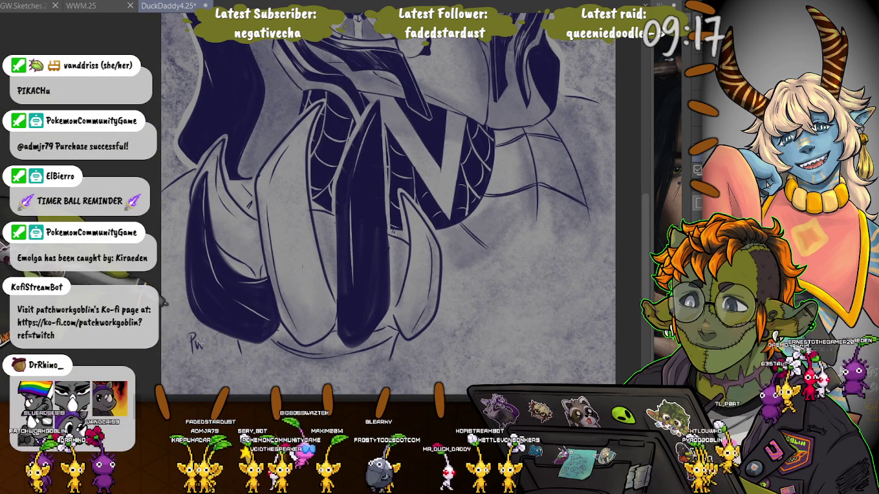
{"action": "left_click_drag", "start_coordinate": [200, 338], "coordinate": [208, 343]}
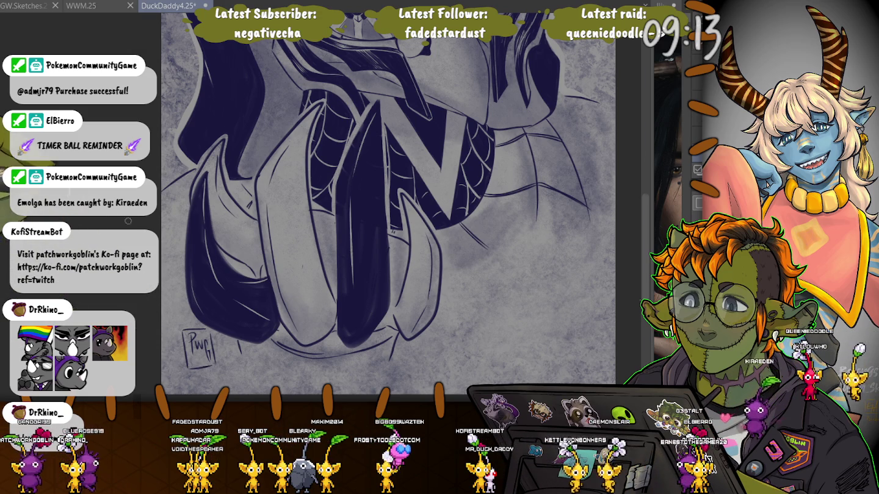
{"action": "scroll", "coordinate": [187, 354], "scroll_direction": "down", "scroll_amount": 2}
{"action": "scroll", "coordinate": [187, 355], "scroll_direction": "down", "scroll_amount": 2}
{"action": "scroll", "coordinate": [187, 354], "scroll_direction": "down", "scroll_amount": 1}
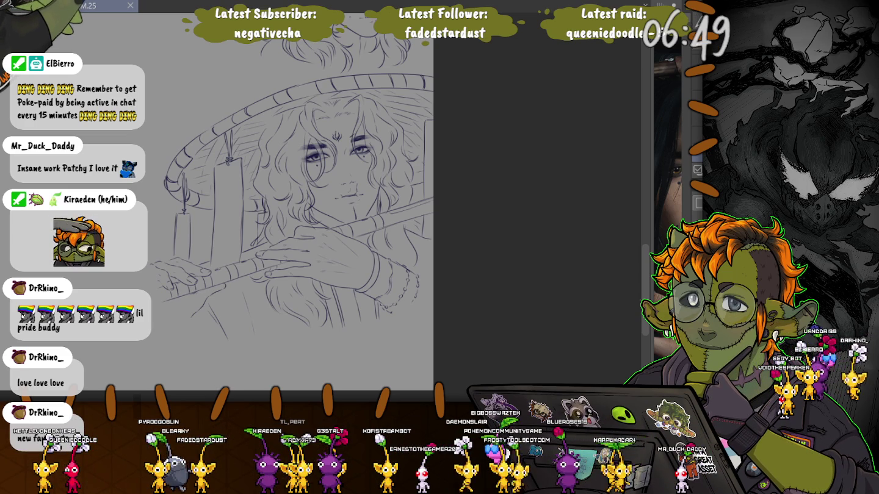
{"action": "scroll", "coordinate": [299, 208], "scroll_direction": "up", "scroll_amount": 2}
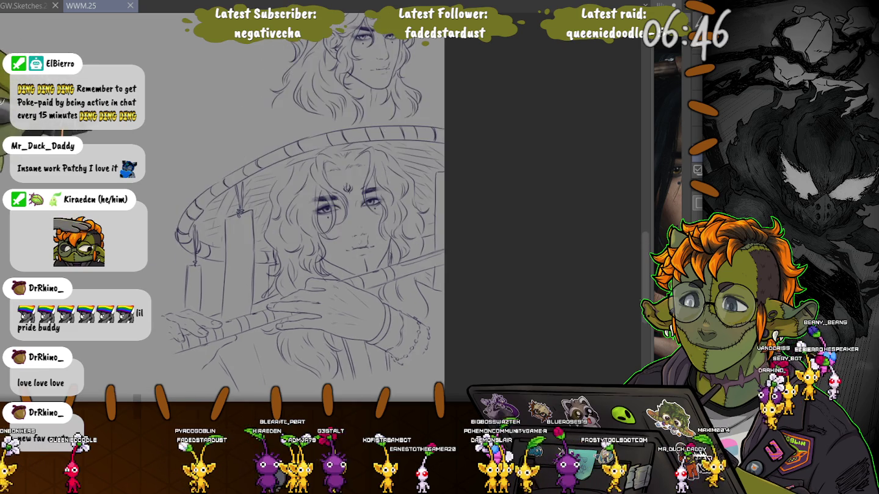
{"action": "scroll", "coordinate": [275, 213], "scroll_direction": "down", "scroll_amount": 2}
{"action": "scroll", "coordinate": [275, 213], "scroll_direction": "up", "scroll_amount": 2}
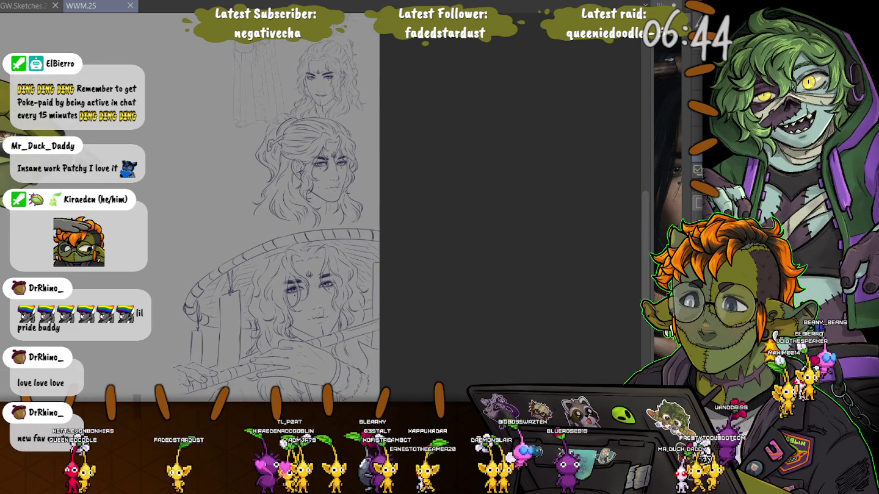
{"action": "scroll", "coordinate": [287, 213], "scroll_direction": "up", "scroll_amount": 1}
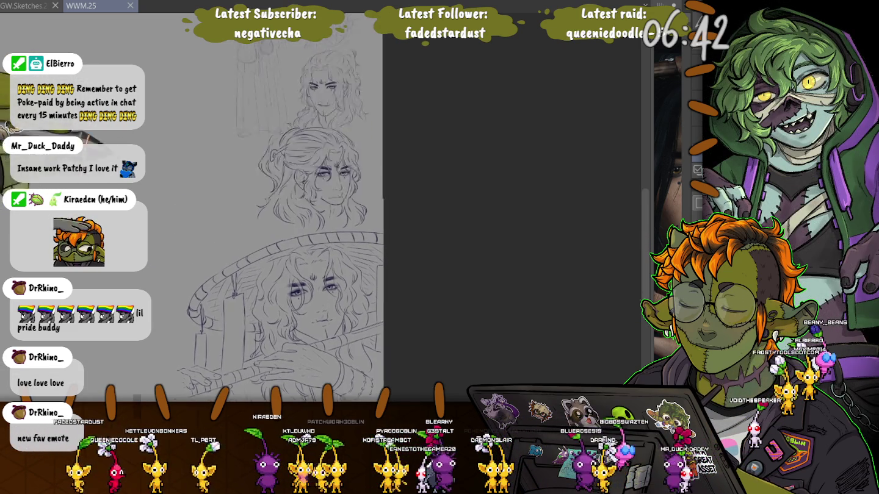
{"action": "scroll", "coordinate": [263, 183], "scroll_direction": "up", "scroll_amount": 1}
{"action": "scroll", "coordinate": [263, 183], "scroll_direction": "up", "scroll_amount": 1}
{"action": "scroll", "coordinate": [365, 213], "scroll_direction": "up", "scroll_amount": 2}
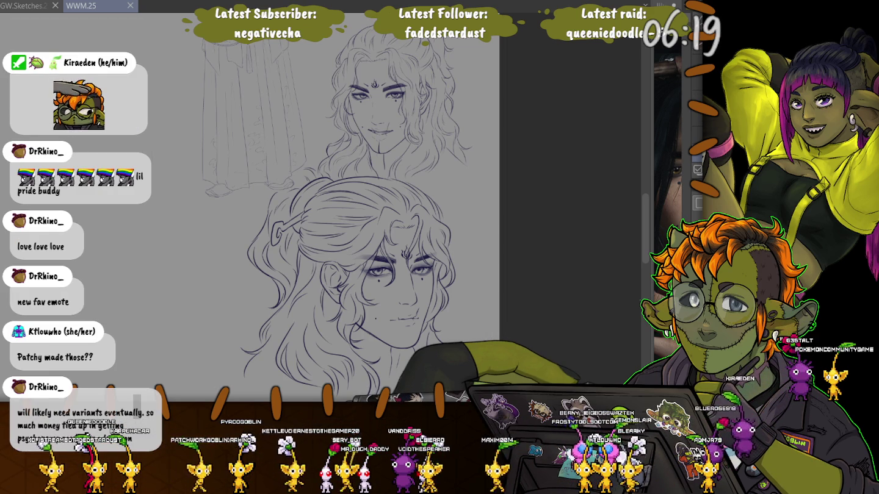
{"action": "scroll", "coordinate": [250, 208], "scroll_direction": "down", "scroll_amount": 5}
{"action": "scroll", "coordinate": [251, 207], "scroll_direction": "down", "scroll_amount": 5}
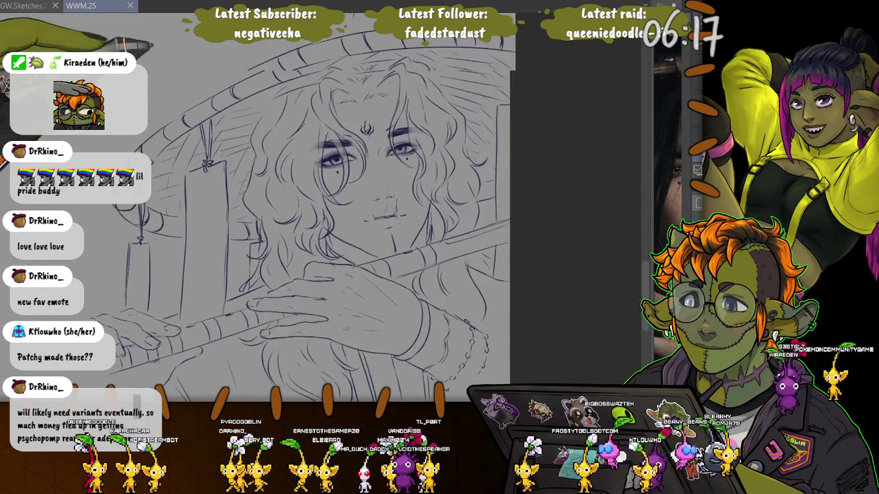
{"action": "scroll", "coordinate": [305, 208], "scroll_direction": "down", "scroll_amount": 2}
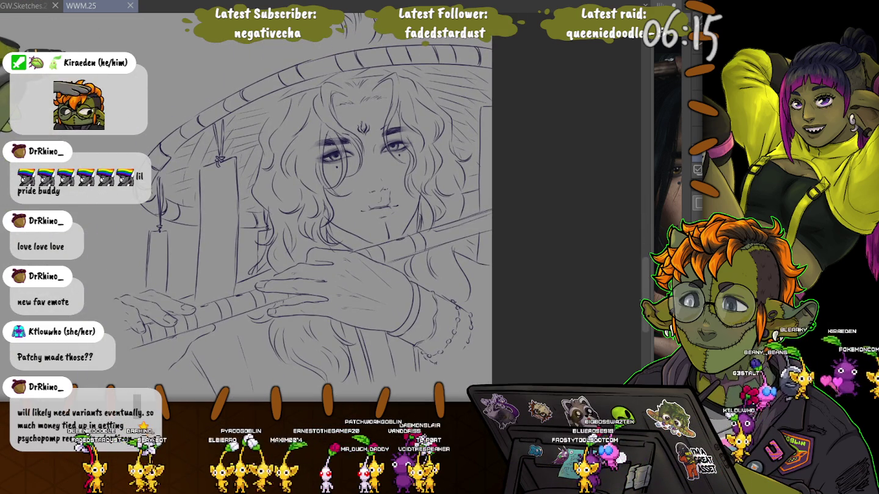